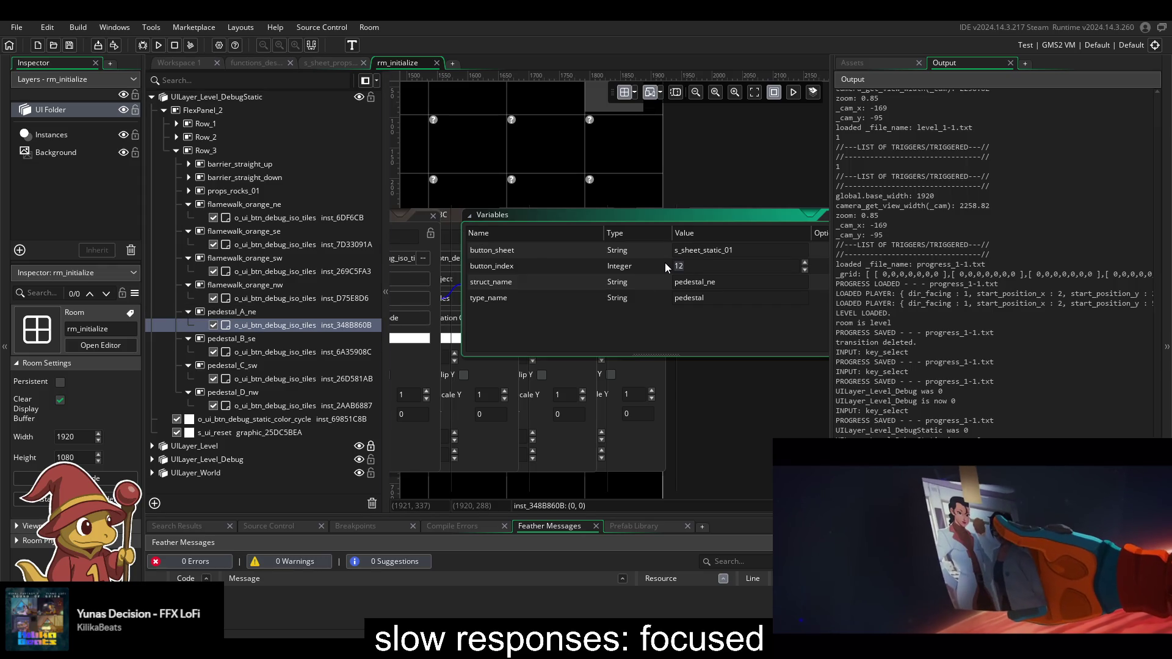
# - Open pedestal_B_se's variables to check its button_index value
pyautogui.doubleClick(341, 353)
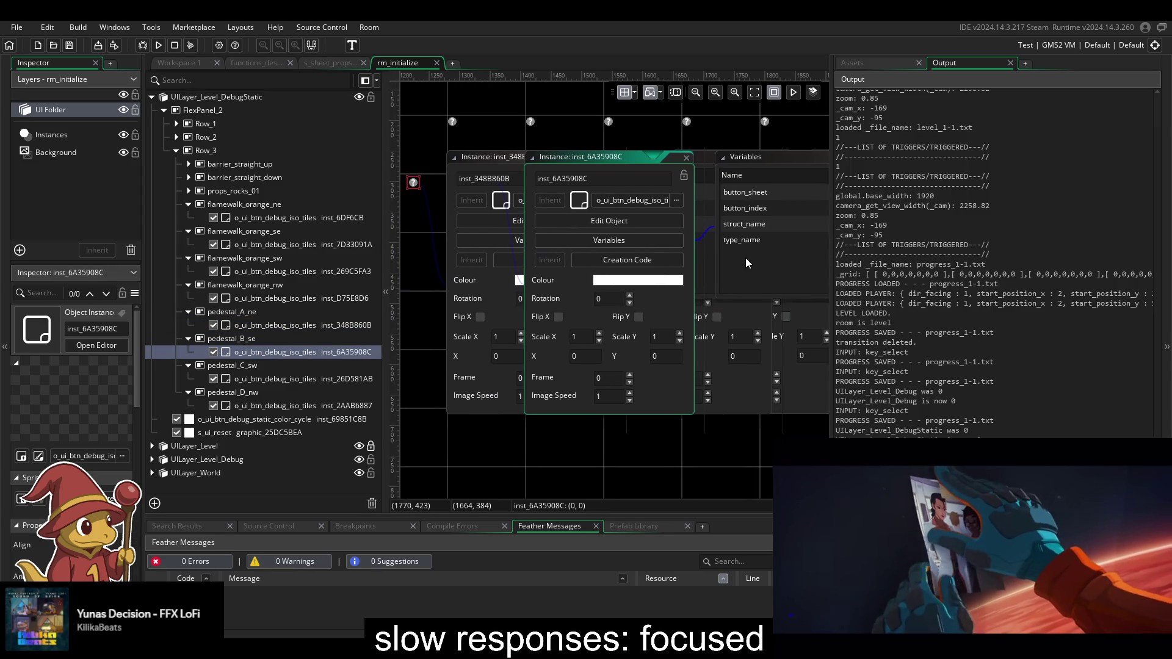
pyautogui.click(631, 238)
pyautogui.click(620, 263)
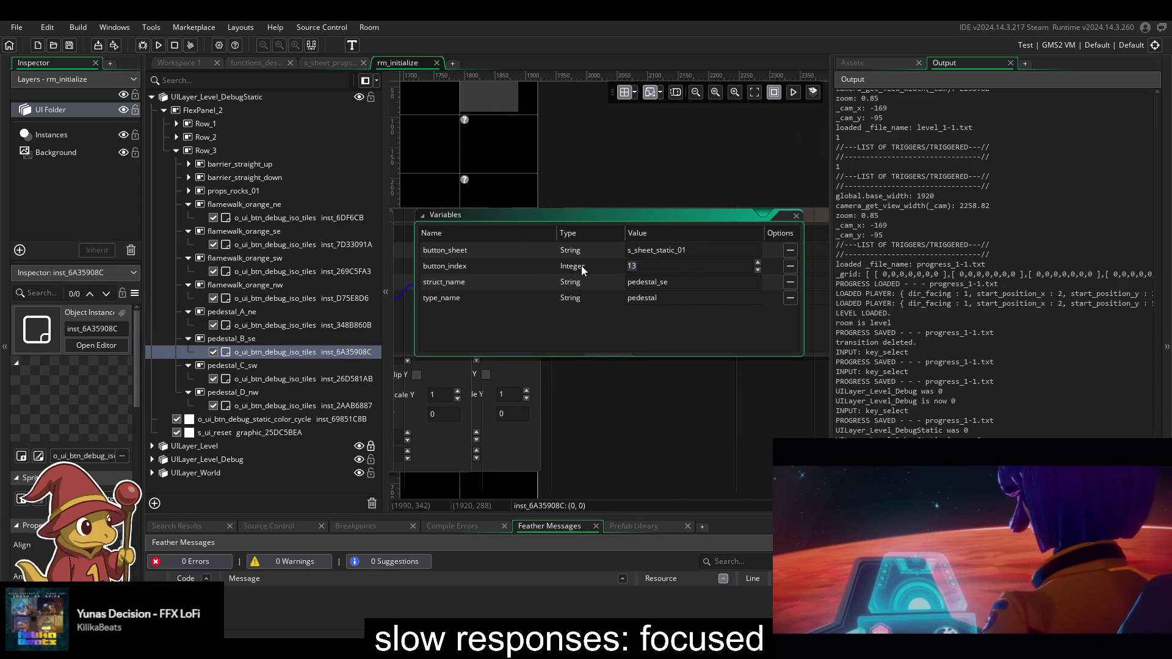
# - Lower pedestal_C_sw's button_index to 10
pyautogui.doubleClick(284, 379)
pyautogui.click(678, 240)
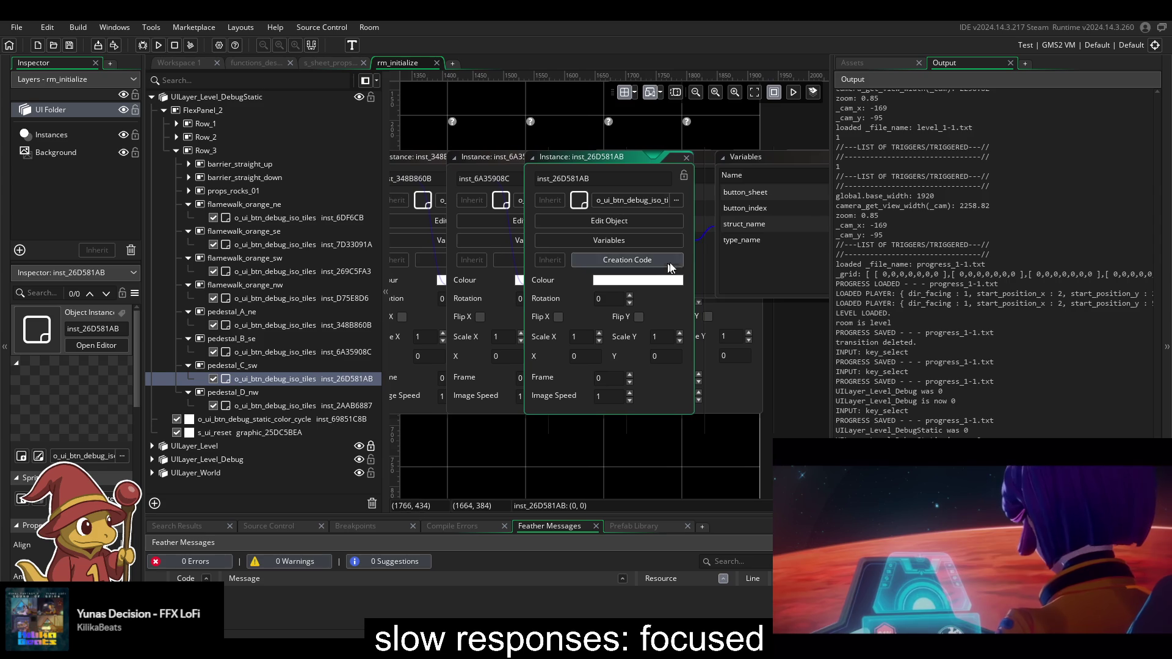
pyautogui.click(598, 269)
pyautogui.click(758, 271)
pyautogui.click(757, 270)
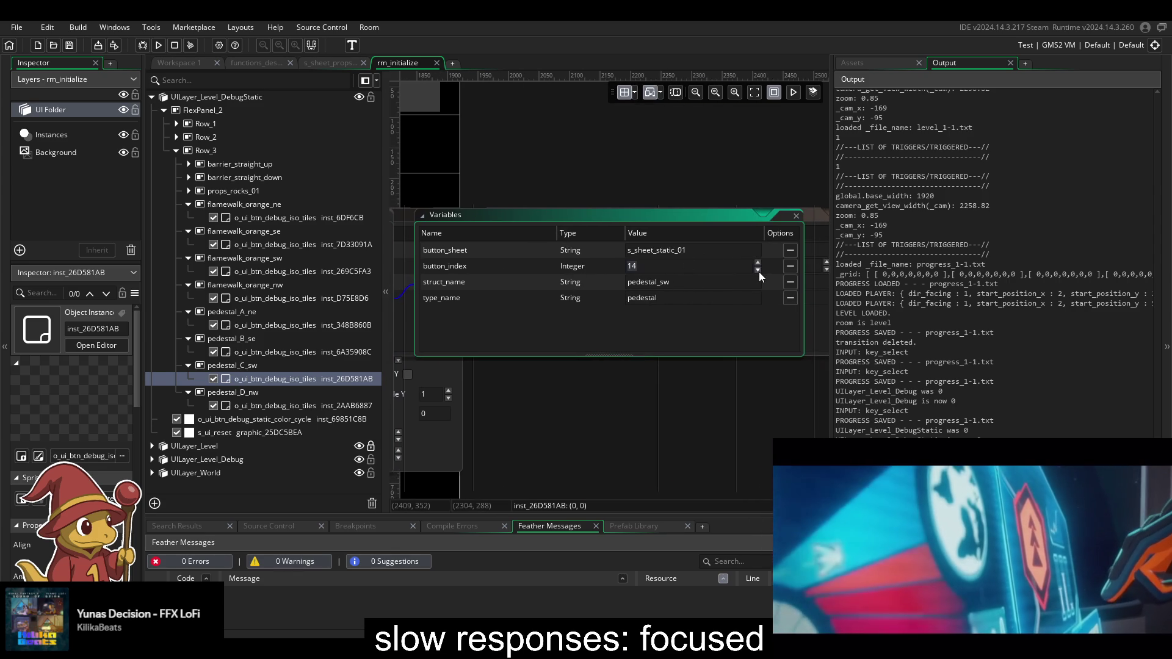
pyautogui.click(758, 271)
pyautogui.click(758, 271)
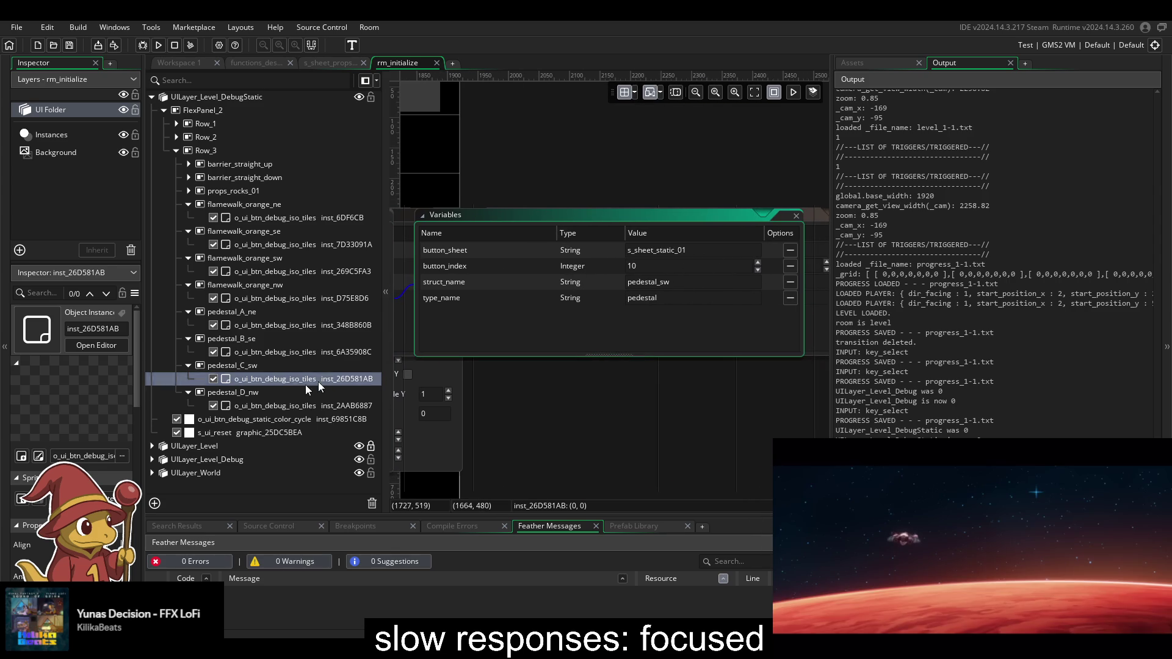
# - Lower pedestal_D_nw's button_index to 11 and start a test run
pyautogui.doubleClick(289, 406)
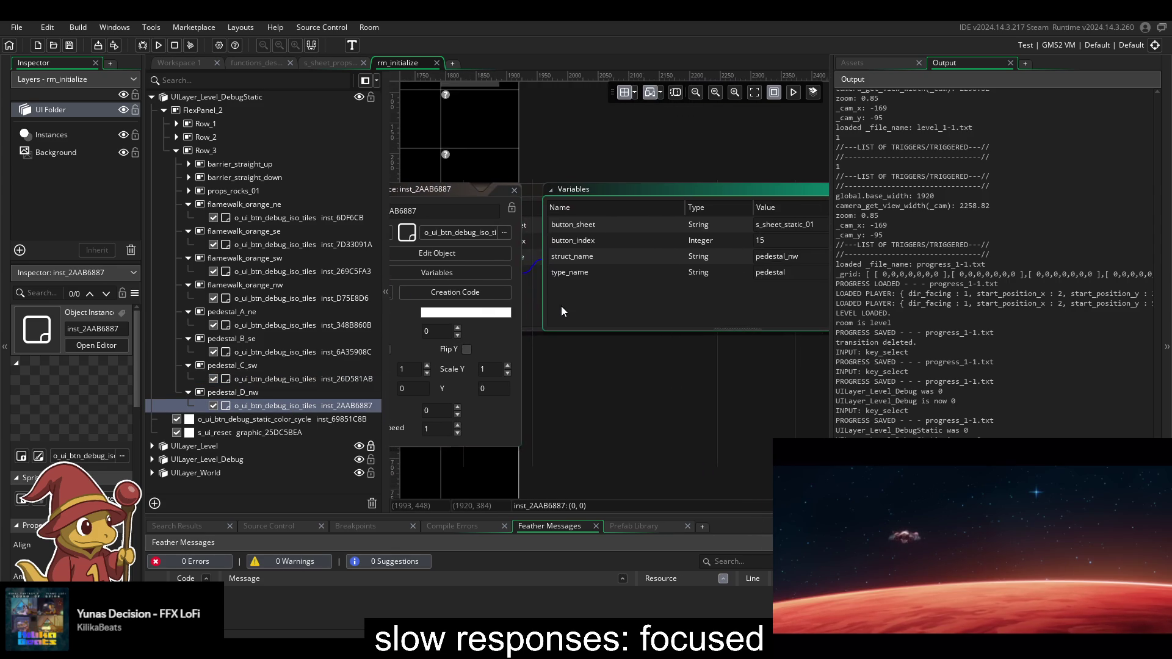
pyautogui.click(751, 262)
pyautogui.click(751, 262)
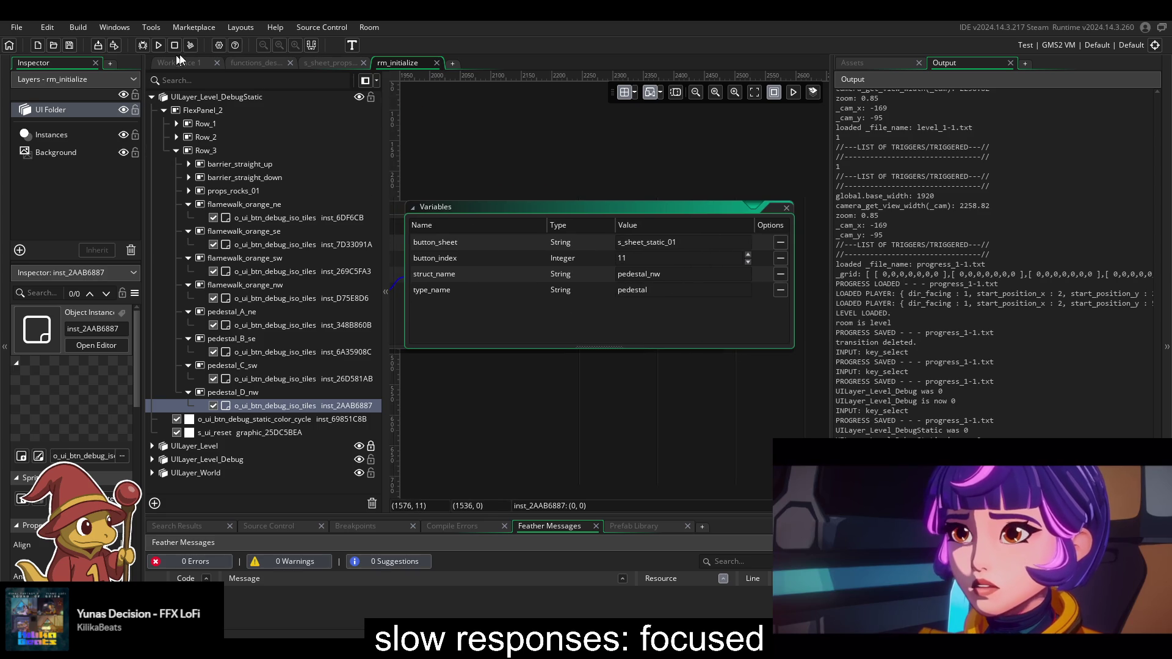
pyautogui.click(158, 46)
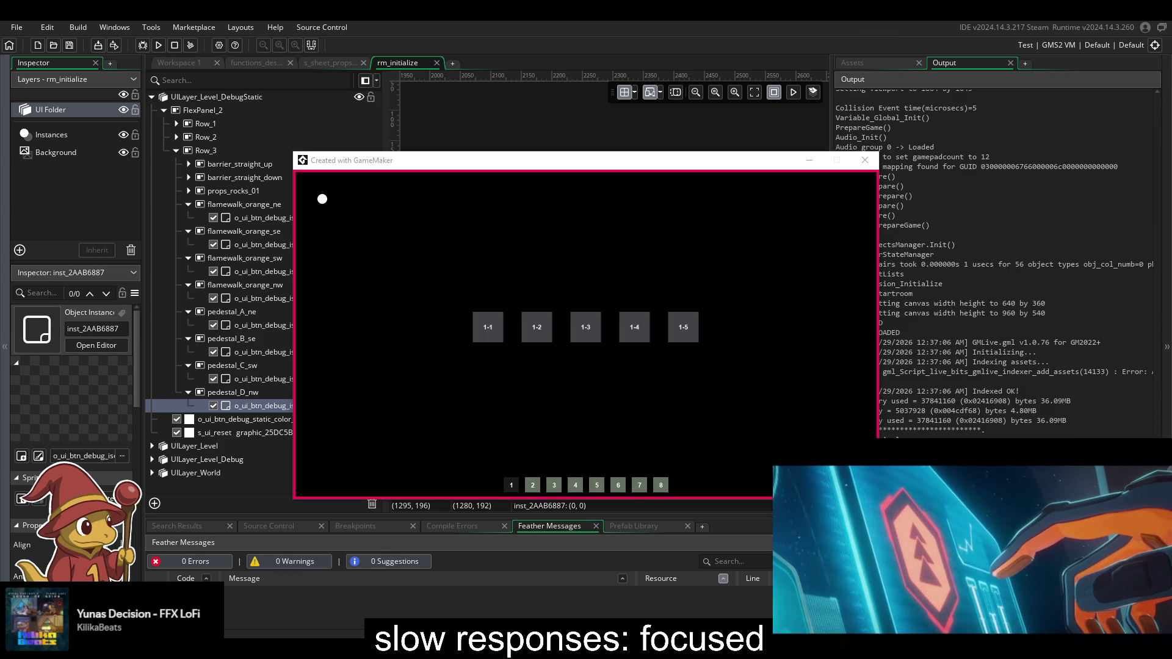
# - Open level 1-4's tile editor palette and place three pedestal tiles on the board
pyautogui.click(624, 321)
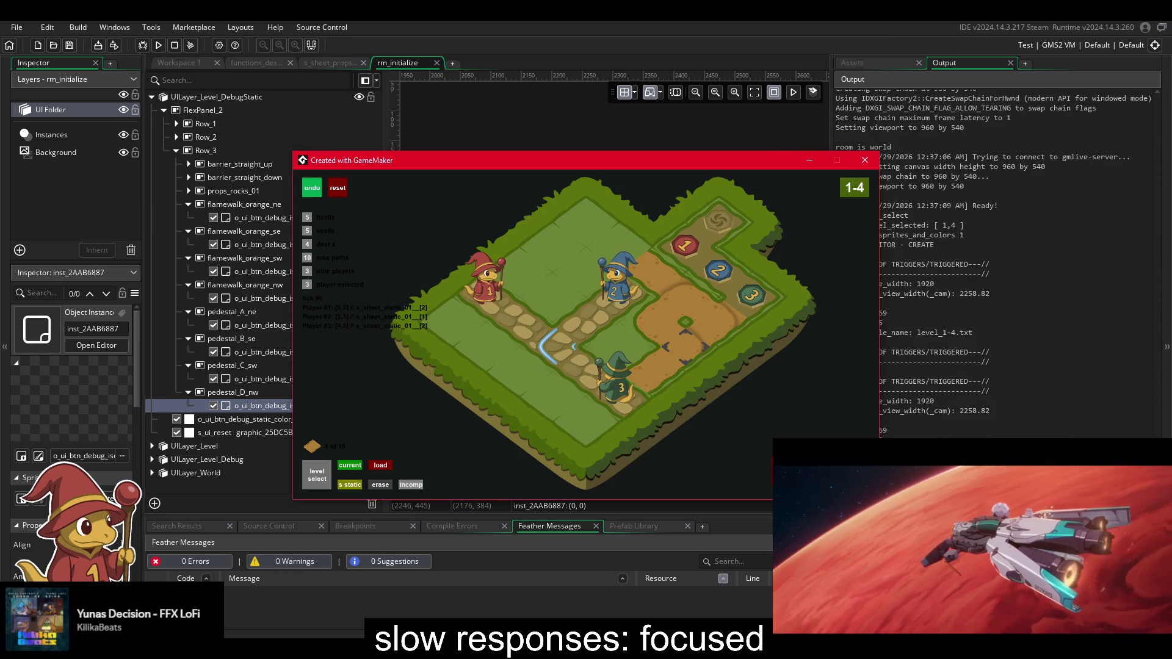
pyautogui.click(715, 284)
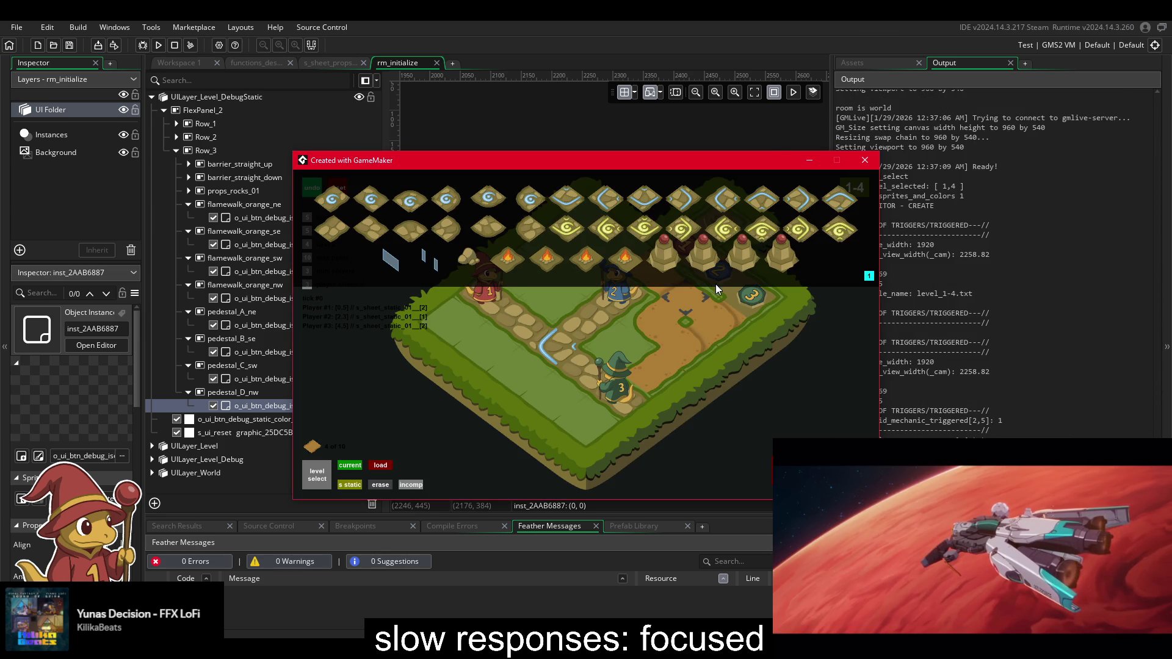
pyautogui.click(514, 370)
pyautogui.click(555, 386)
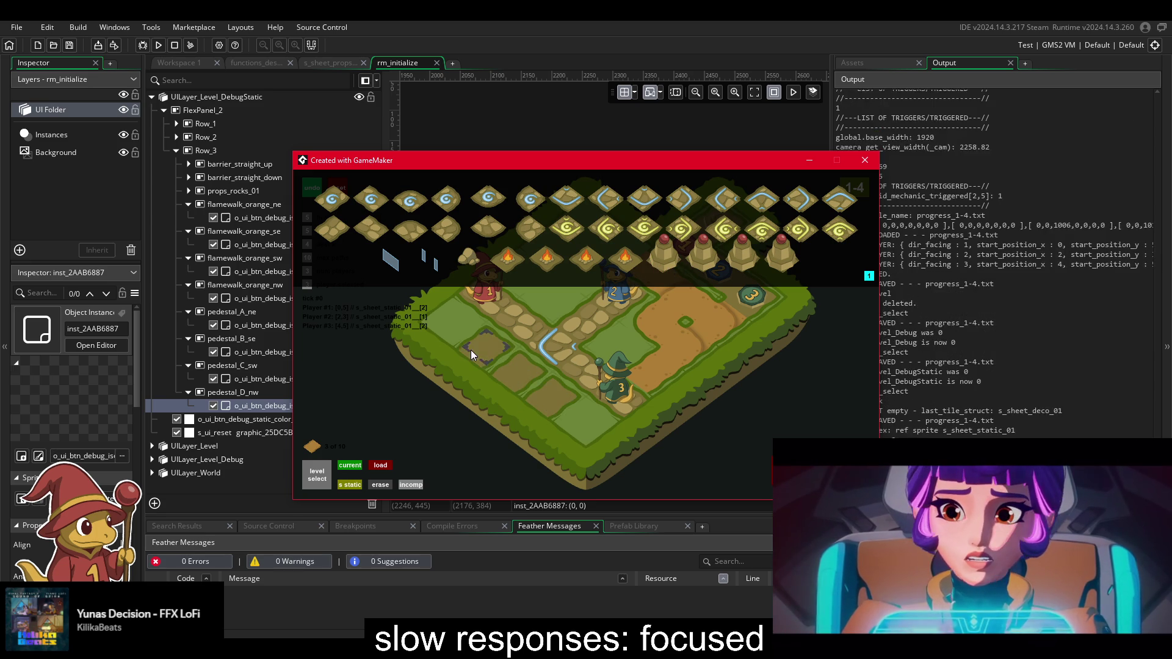
pyautogui.click(471, 350)
# - Add more tiles and a flame tile, select the blue barrier, then close the game
pyautogui.click(757, 251)
pyautogui.click(609, 424)
pyautogui.click(561, 404)
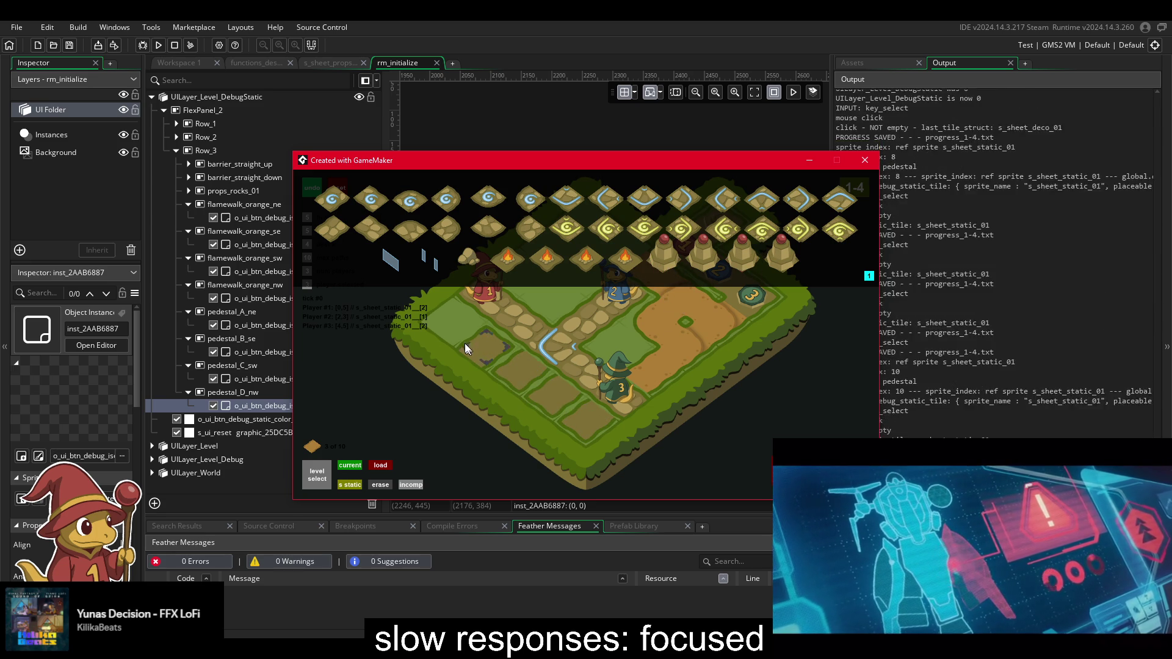
pyautogui.click(492, 259)
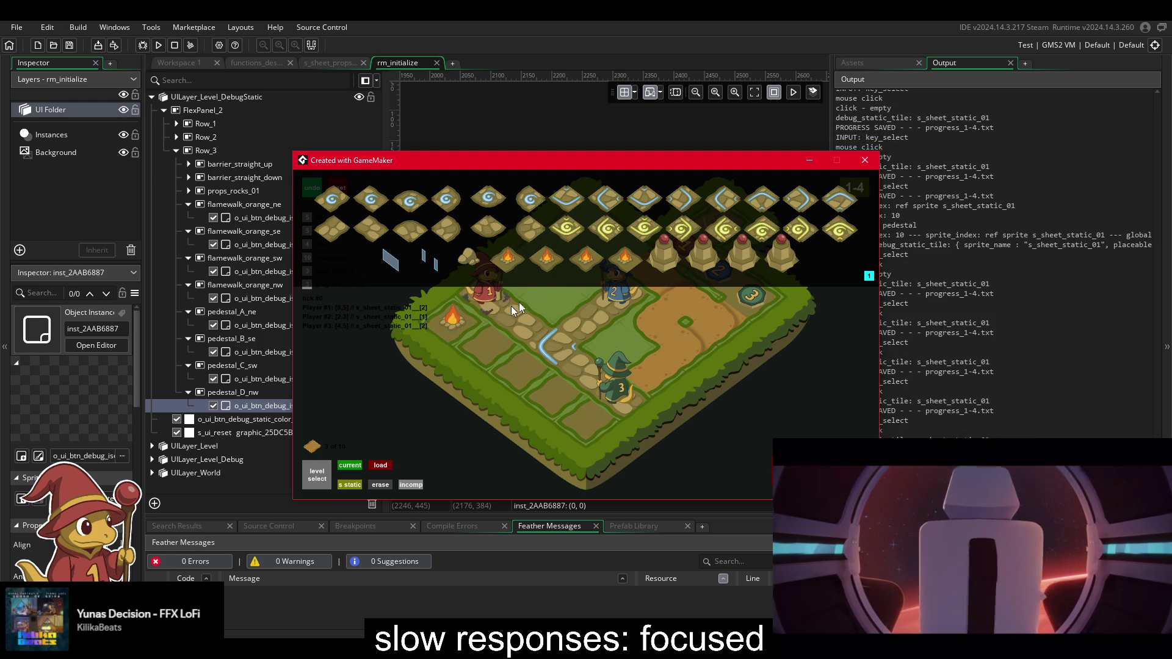
pyautogui.click(545, 343)
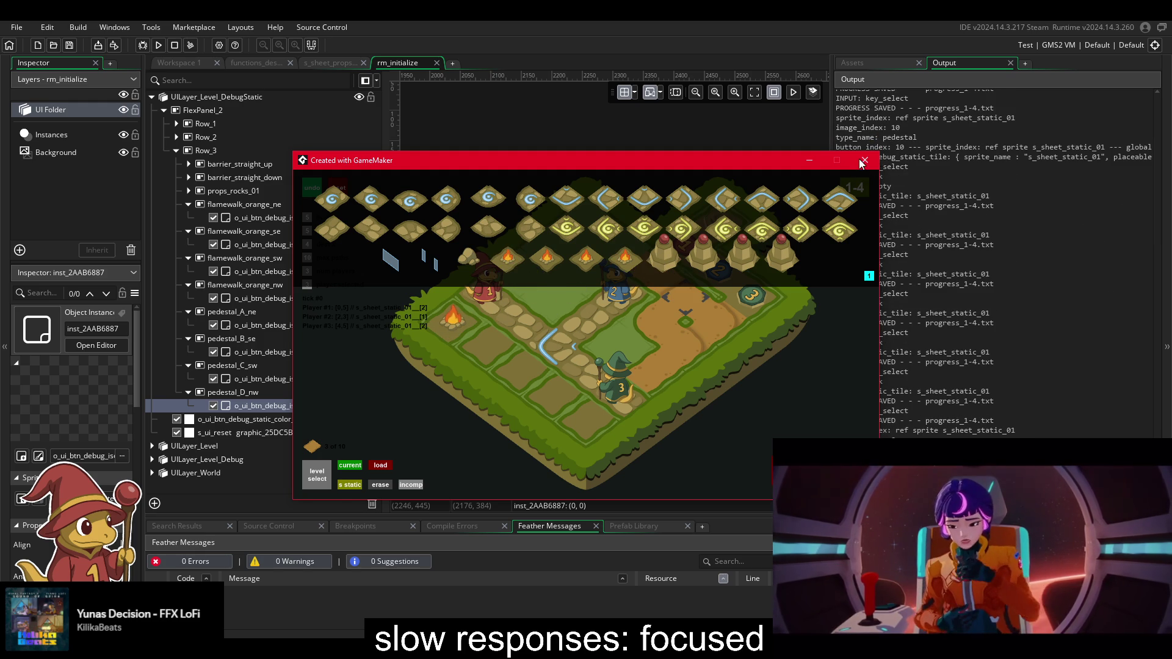
pyautogui.click(863, 162)
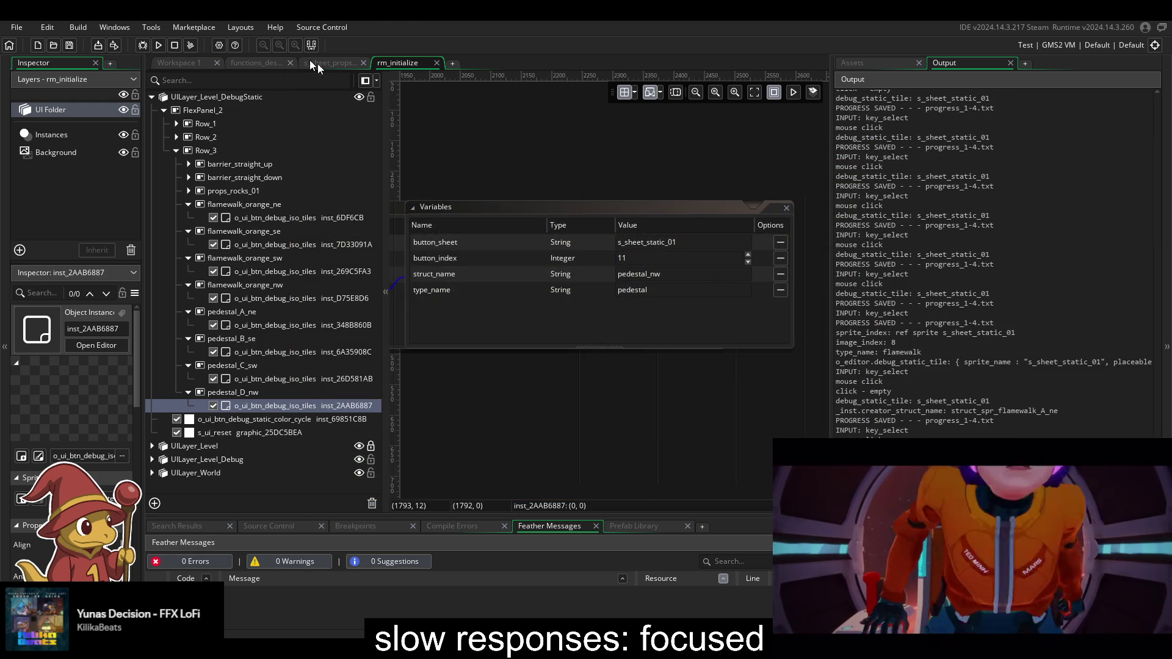
# - Browse the tile button object's code tabs and bring up its Draw event
pyautogui.click(304, 59)
pyautogui.click(255, 63)
pyautogui.click(192, 64)
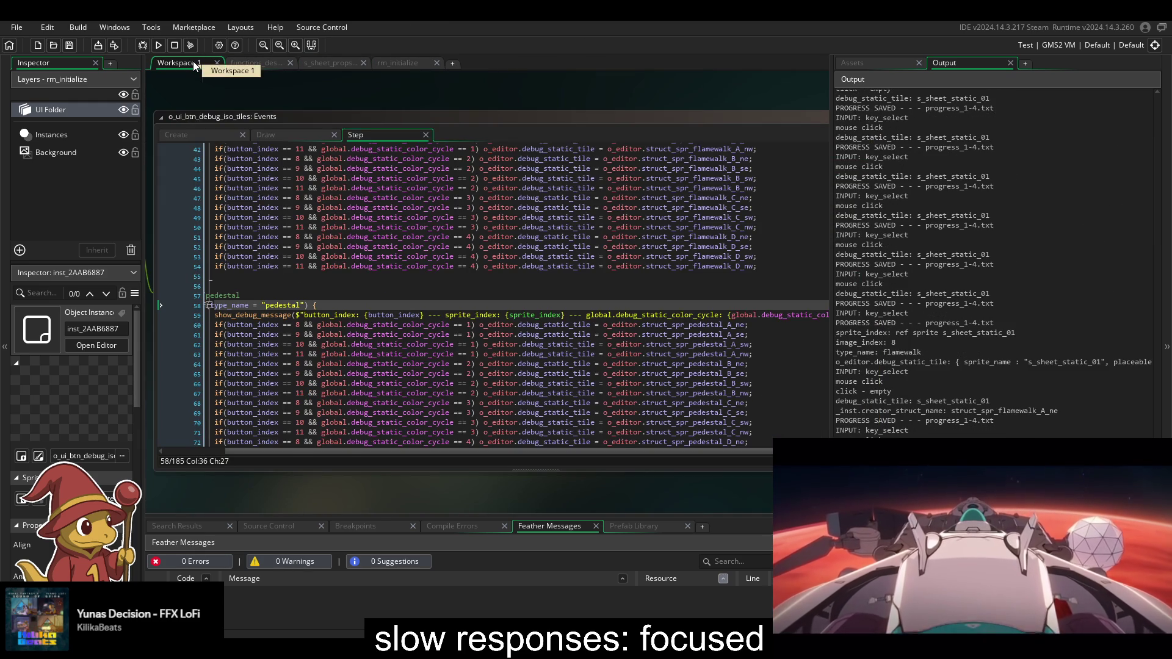
pyautogui.click(261, 65)
pyautogui.click(322, 64)
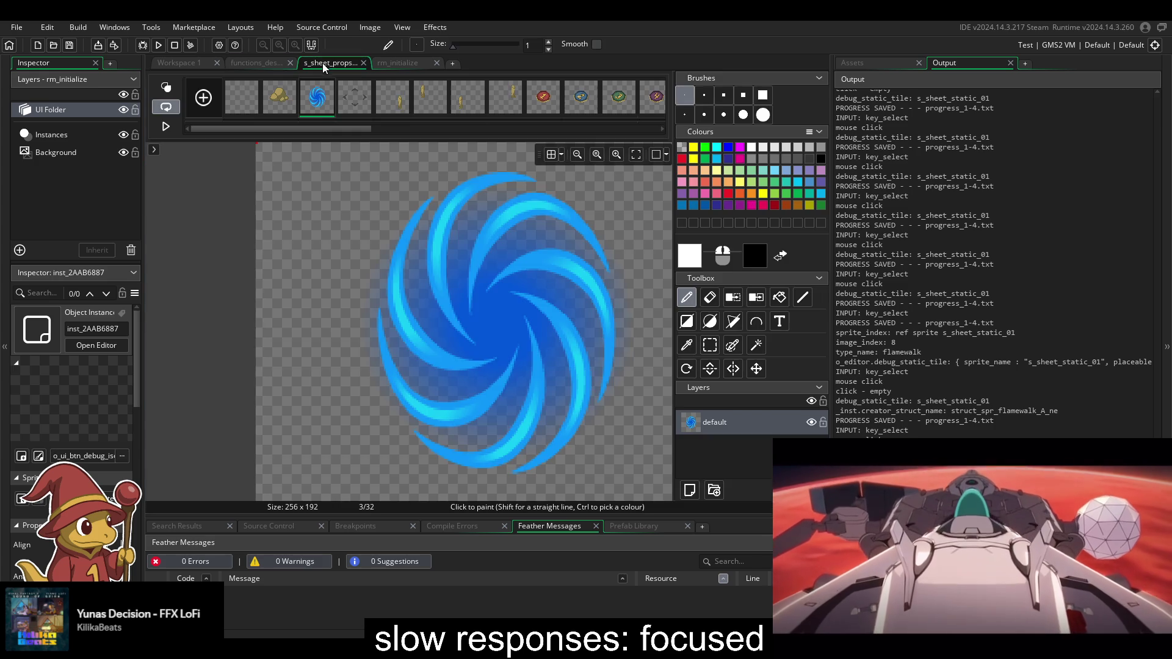
pyautogui.click(191, 61)
pyautogui.click(266, 134)
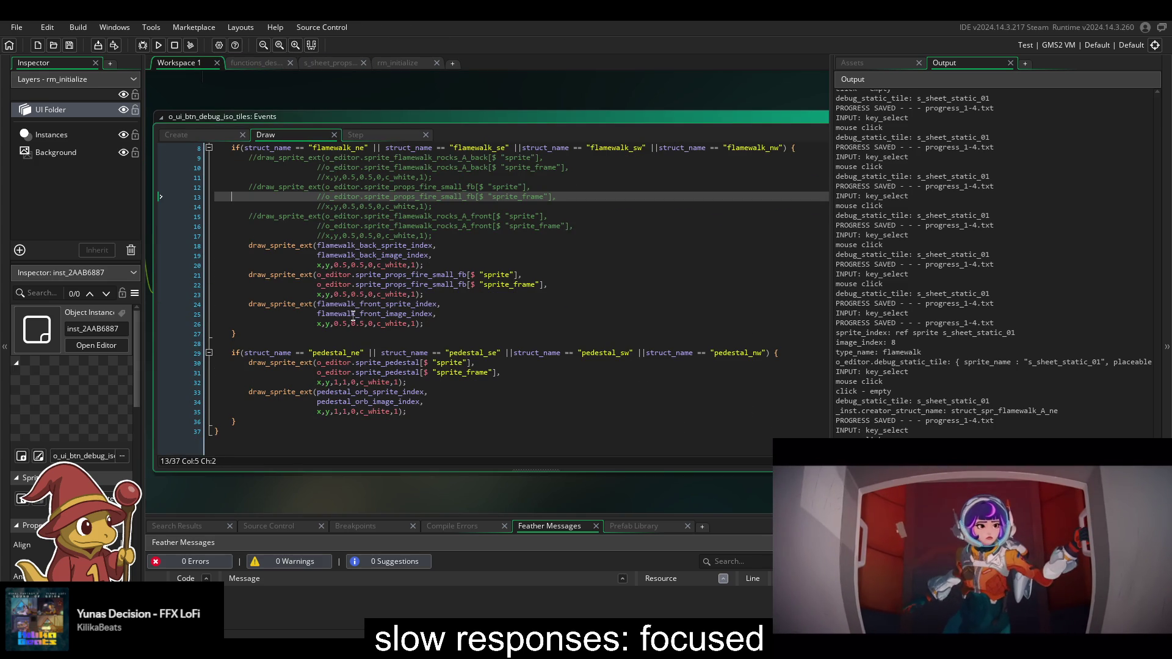
# - Replace the pedestal and orb sprites' 1,1 scale with 0.5,0.5, save, and rerun
pyautogui.click(338, 323)
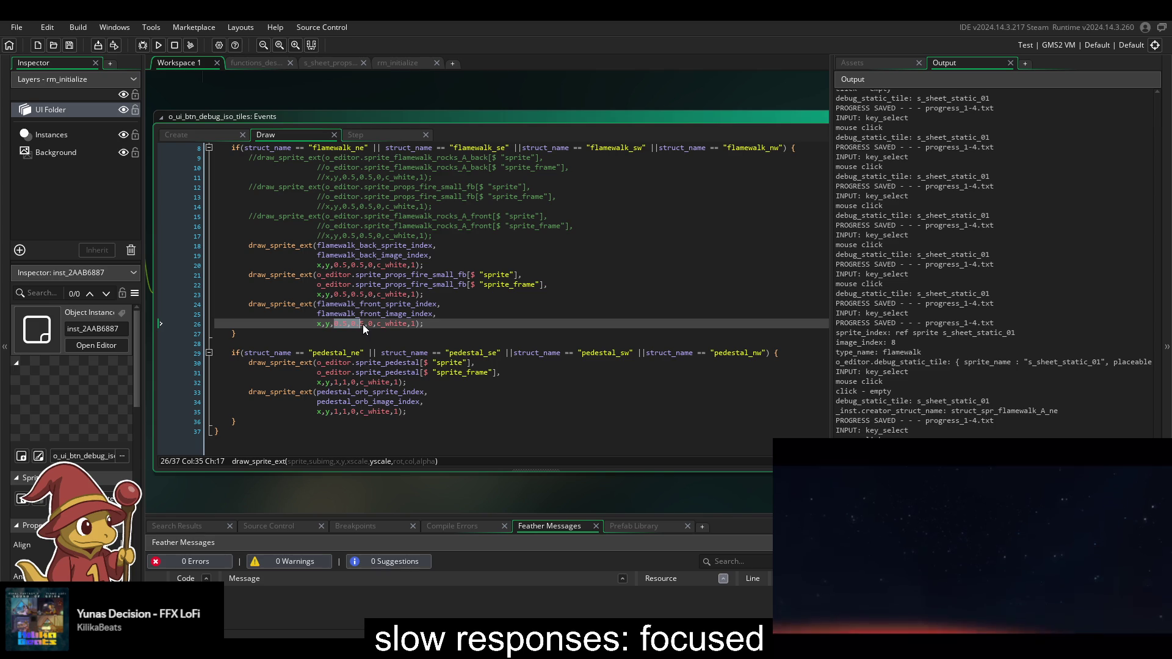
pyautogui.moveTo(363, 324); pyautogui.dragTo(334, 324)
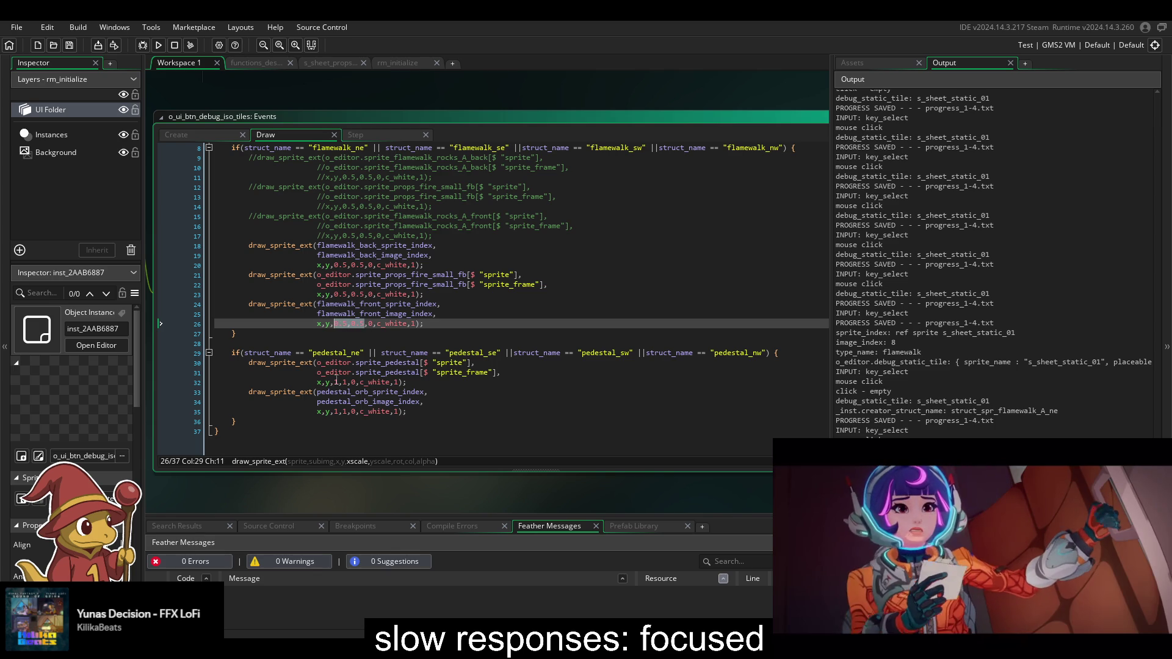
pyautogui.hotkey('ctrl', 'c')
pyautogui.moveTo(335, 382)
pyautogui.mouseDown()
pyautogui.moveTo(349, 382)
pyautogui.moveTo(347, 412)
pyautogui.mouseUp()
pyautogui.hotkey('ctrl', 'v')
pyautogui.hotkey('ctrl', 'v')
pyautogui.hotkey('ctrl', 's')
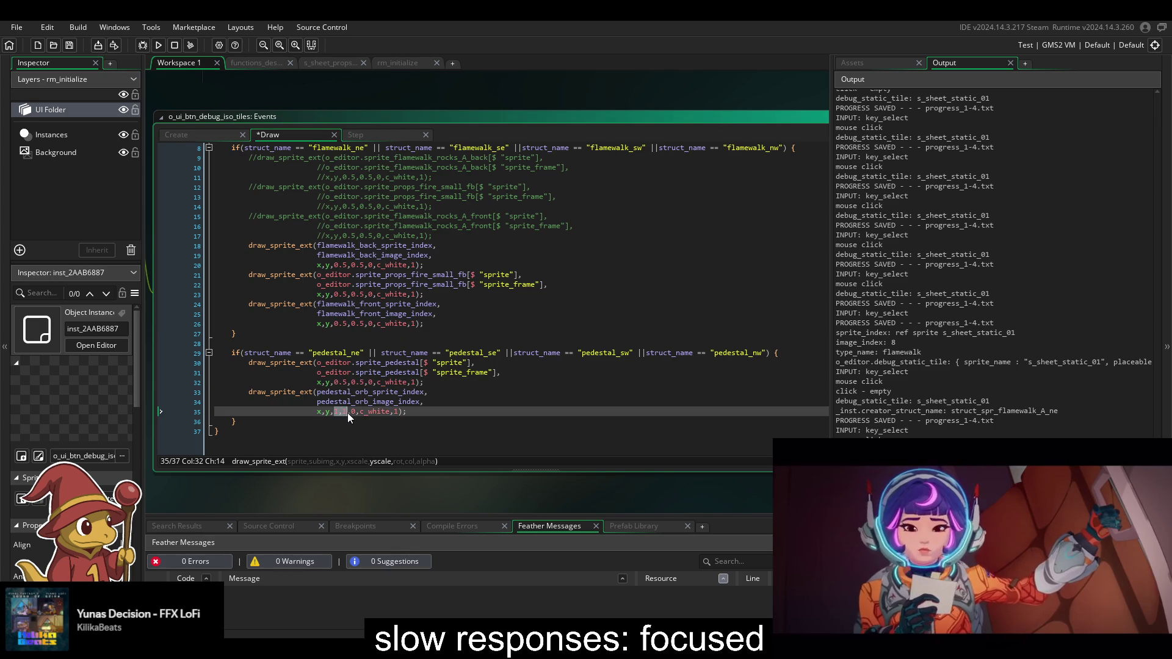
pyautogui.click(159, 45)
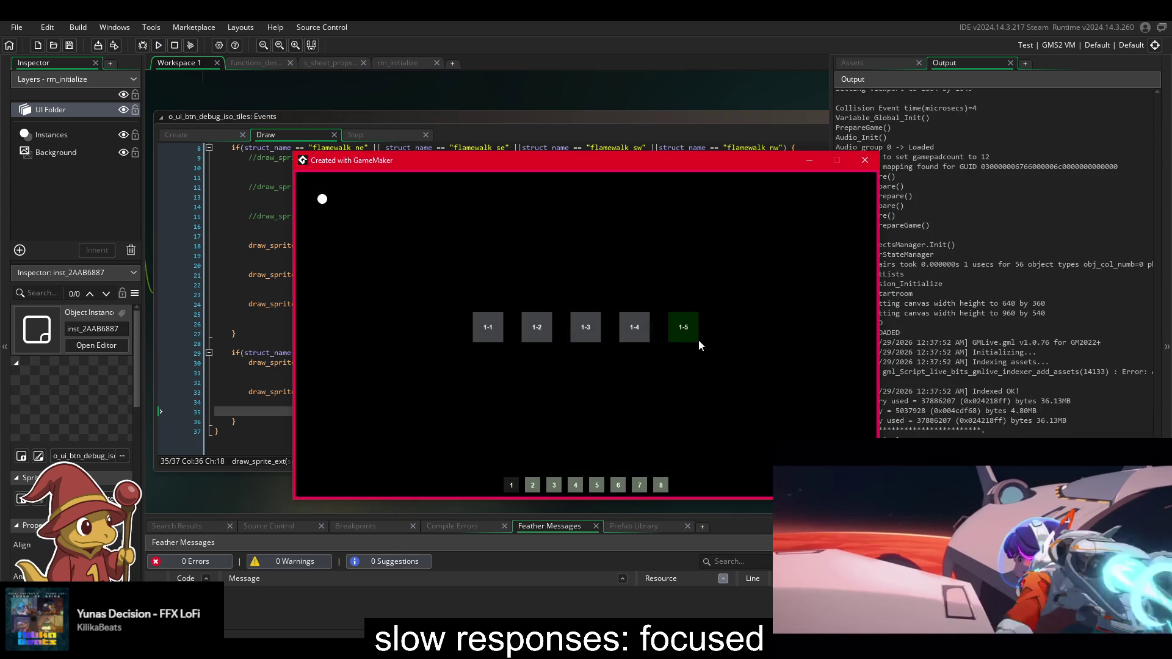
# - Open level 1-2 in the in-game level editor and place a tile
pyautogui.click(683, 327)
pyautogui.click(317, 475)
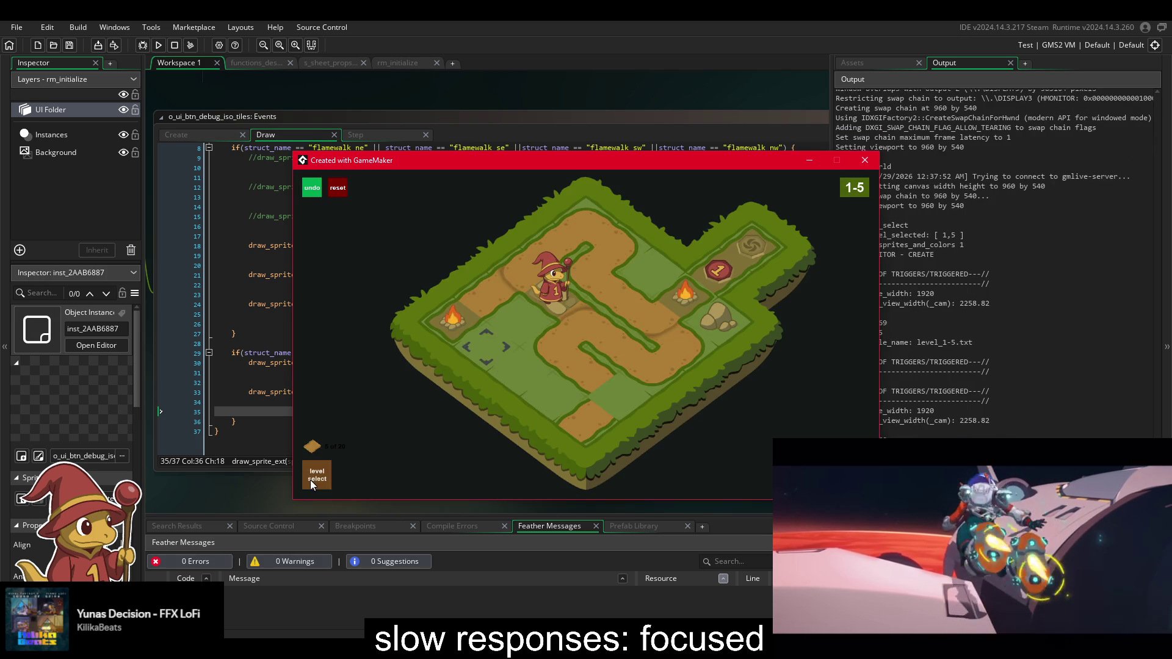
pyautogui.click(537, 328)
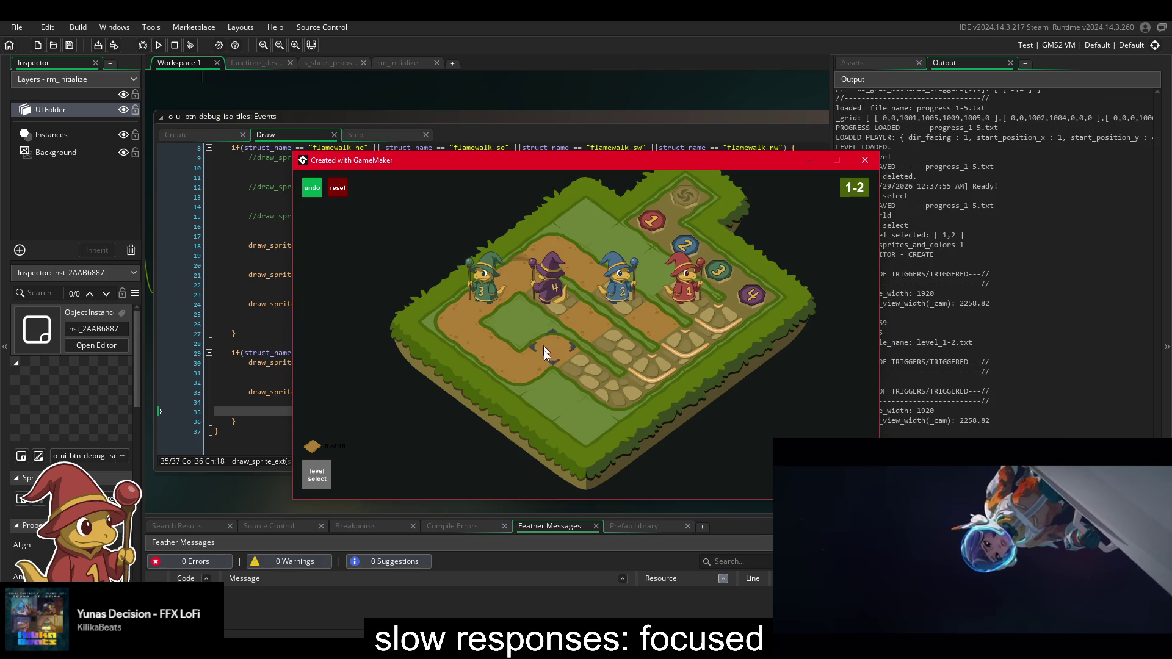
pyautogui.press('e')
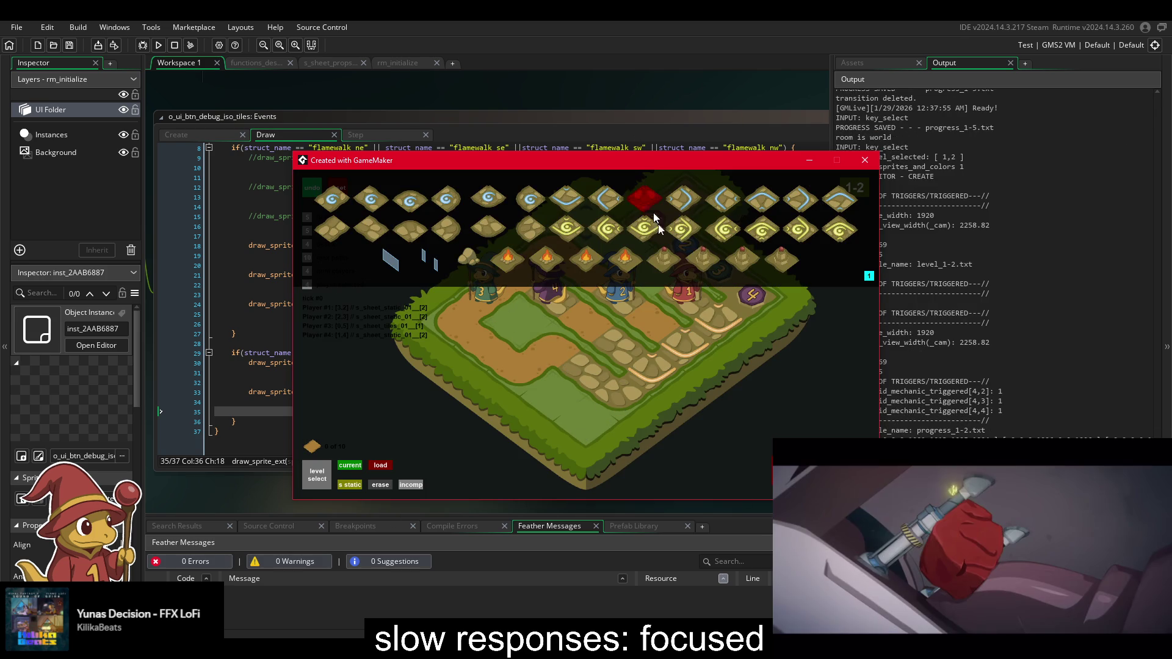
pyautogui.click(537, 401)
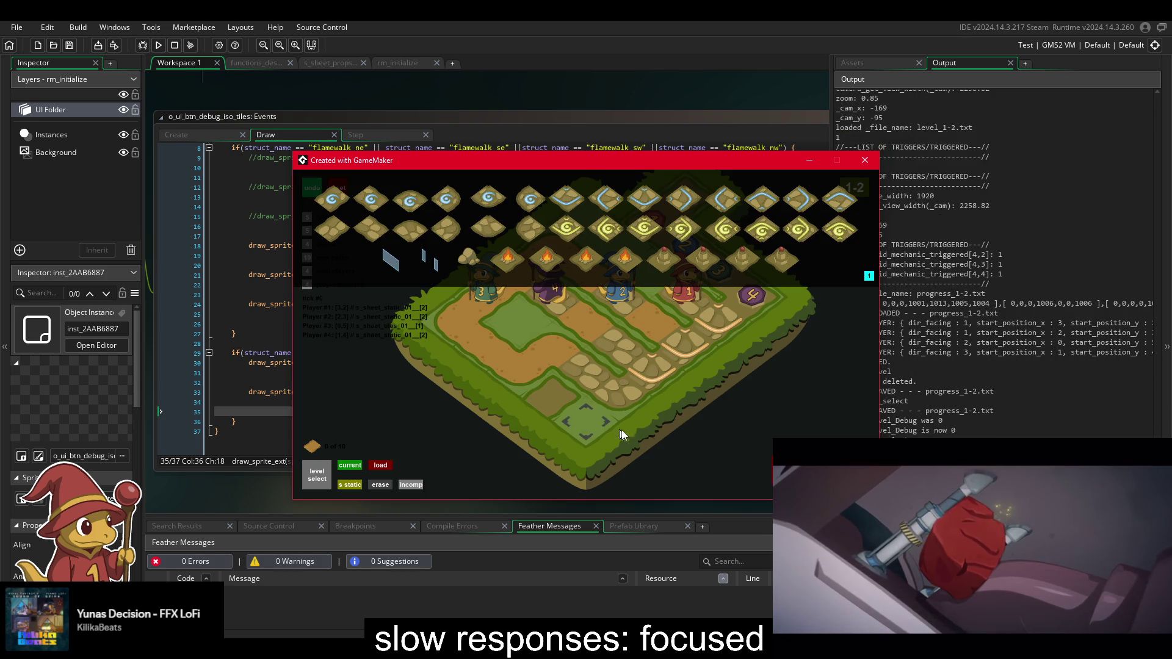
# - Cycle the tile palette through its blue, orange, pink and green colour sets
pyautogui.click(869, 276)
pyautogui.click(869, 276)
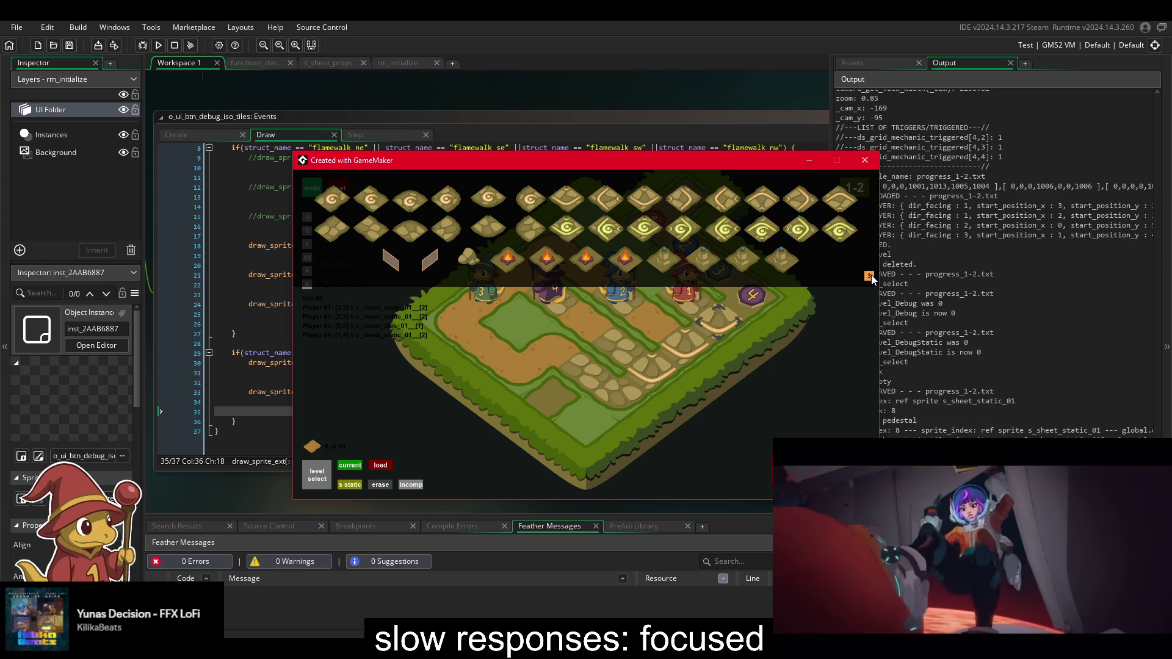
pyautogui.click(869, 276)
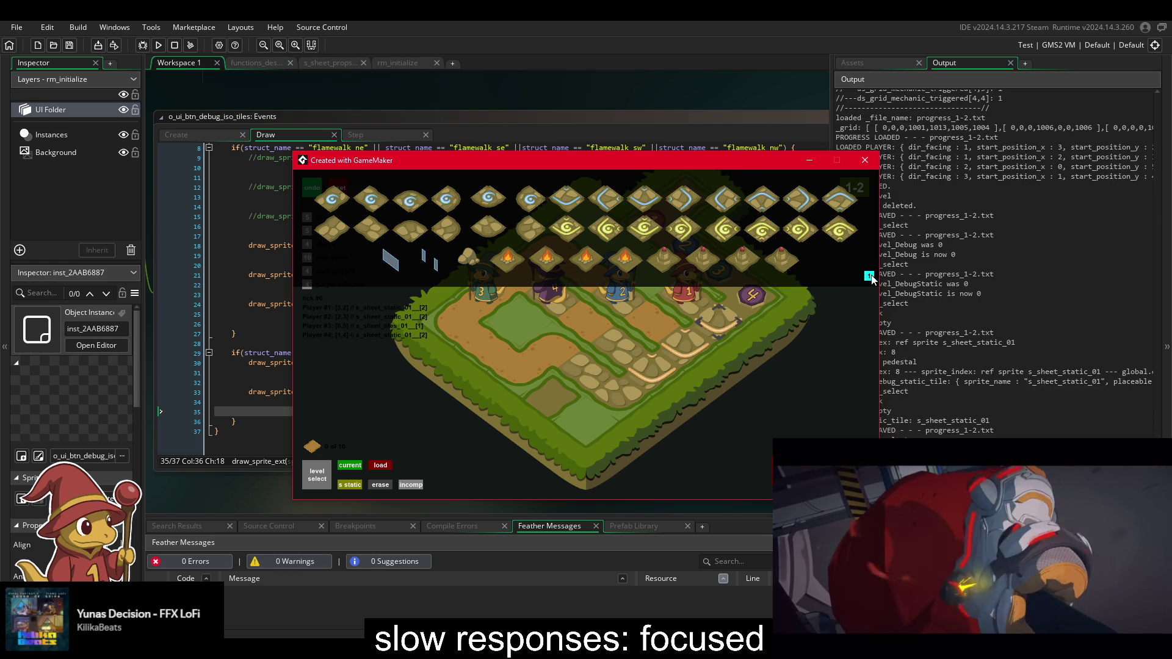
pyautogui.click(870, 275)
pyautogui.click(870, 275)
pyautogui.click(869, 276)
pyautogui.click(869, 276)
pyautogui.click(869, 276)
pyautogui.rightClick(869, 276)
pyautogui.rightClick(868, 276)
pyautogui.rightClick(869, 276)
pyautogui.rightClick(869, 276)
pyautogui.click(869, 276)
pyautogui.click(869, 275)
pyautogui.click(869, 276)
pyautogui.rightClick(869, 276)
pyautogui.click(869, 276)
pyautogui.click(869, 276)
pyautogui.click(869, 276)
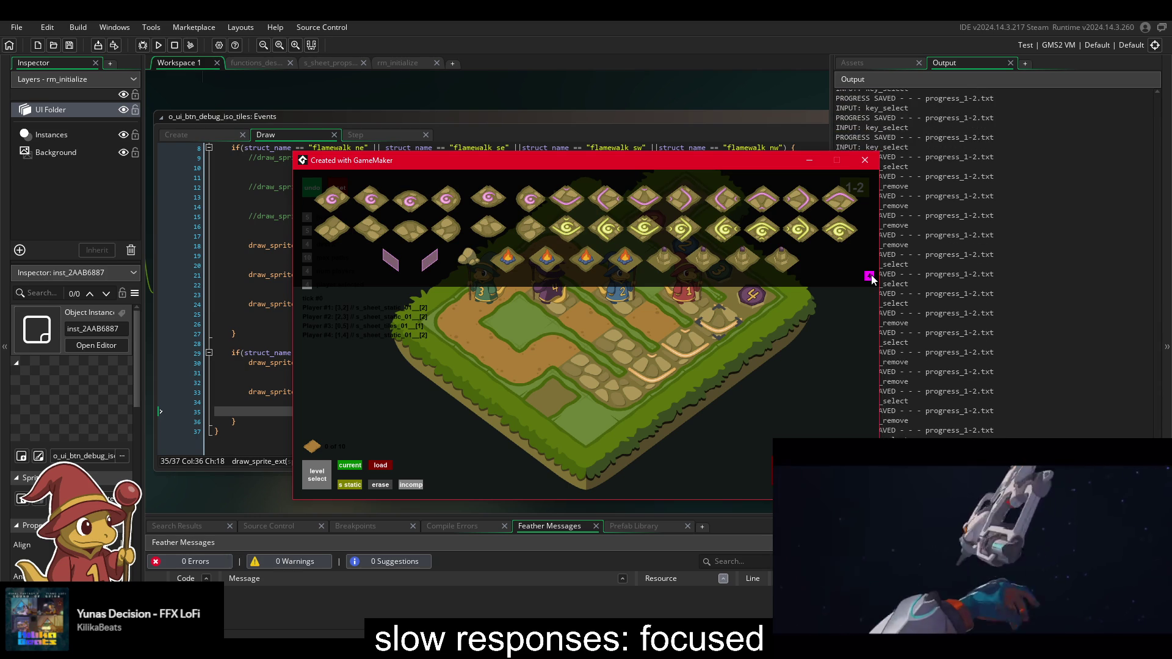
pyautogui.click(869, 276)
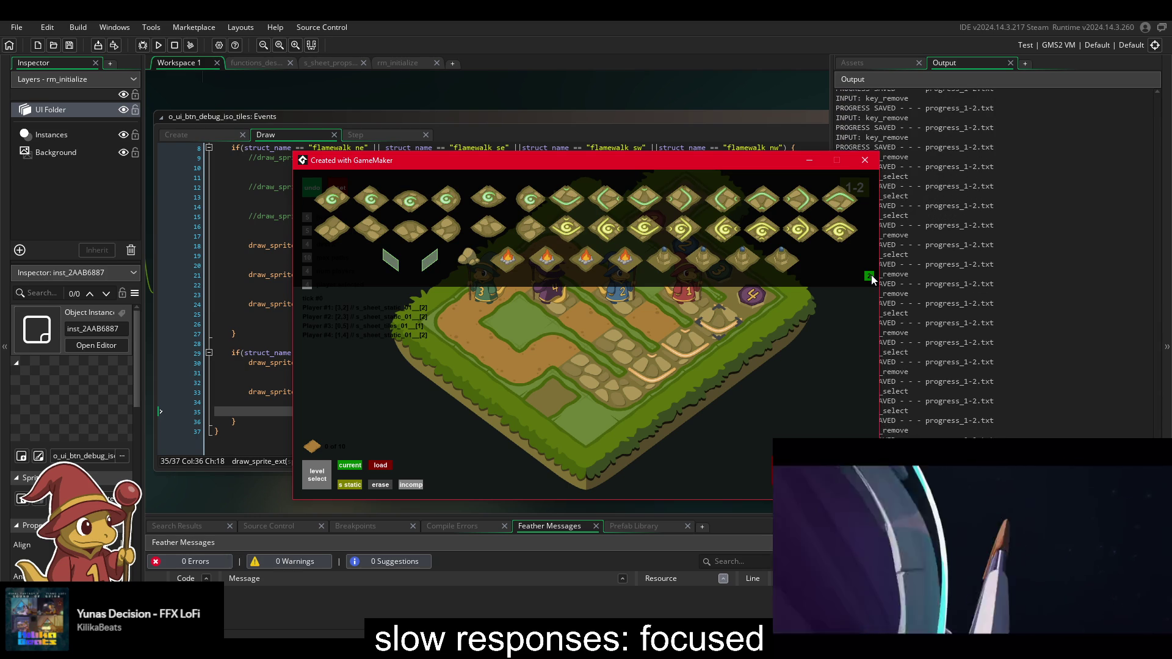
# - Cycle through the remaining variants back to cyan, then close the game window
pyautogui.rightClick(869, 276)
pyautogui.click(869, 276)
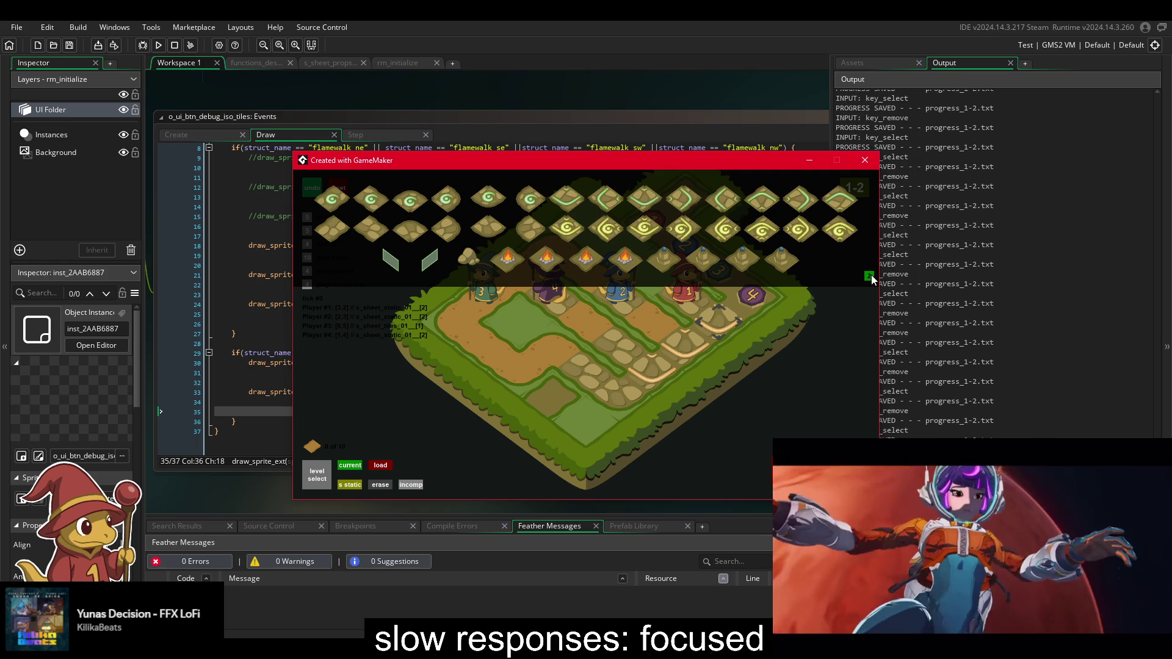
pyautogui.click(869, 275)
pyautogui.click(869, 276)
pyautogui.click(869, 276)
pyautogui.click(869, 276)
pyautogui.click(869, 276)
pyautogui.click(869, 275)
pyautogui.click(869, 276)
pyautogui.click(869, 276)
pyautogui.click(869, 276)
pyautogui.click(869, 277)
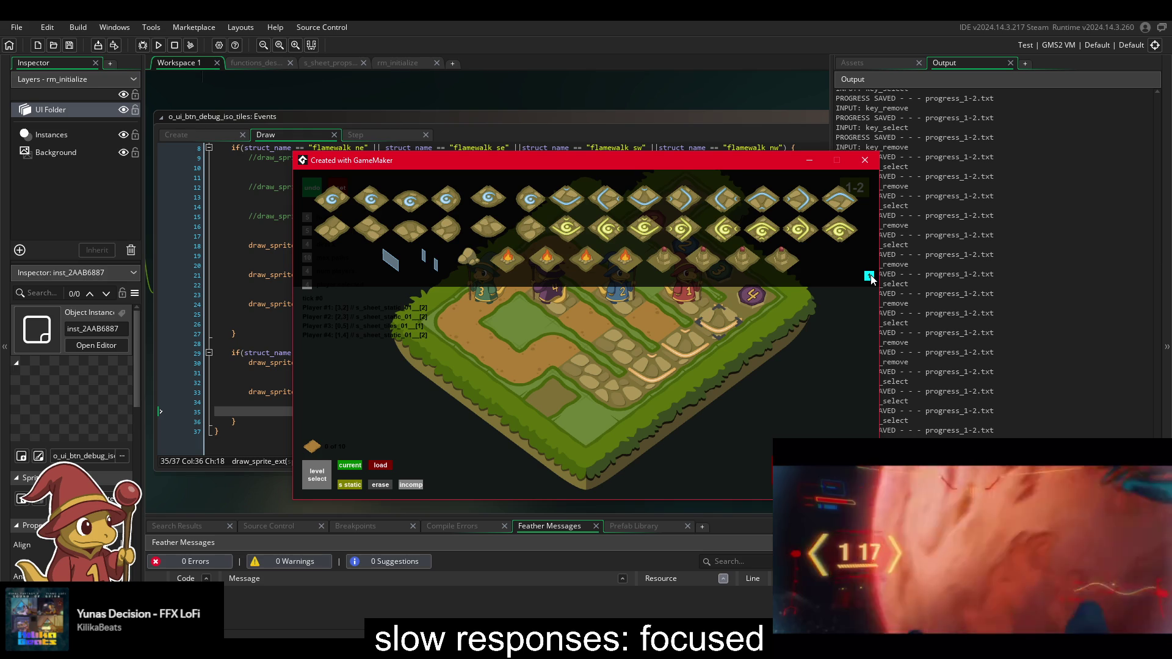
pyautogui.click(865, 160)
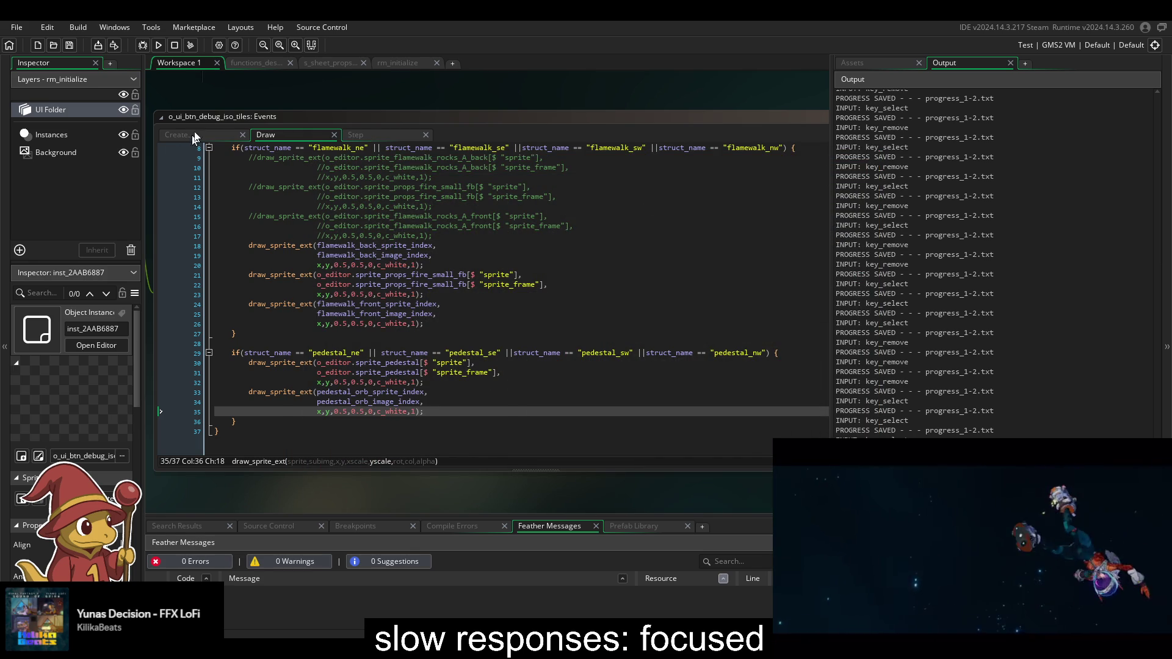
# - Find o_editor_tile in the Asset Browser and open it to show its Step event
pyautogui.moveTo(233, 99)
pyautogui.mouseDown()
pyautogui.moveTo(315, 124)
pyautogui.moveTo(268, 83)
pyautogui.mouseUp()
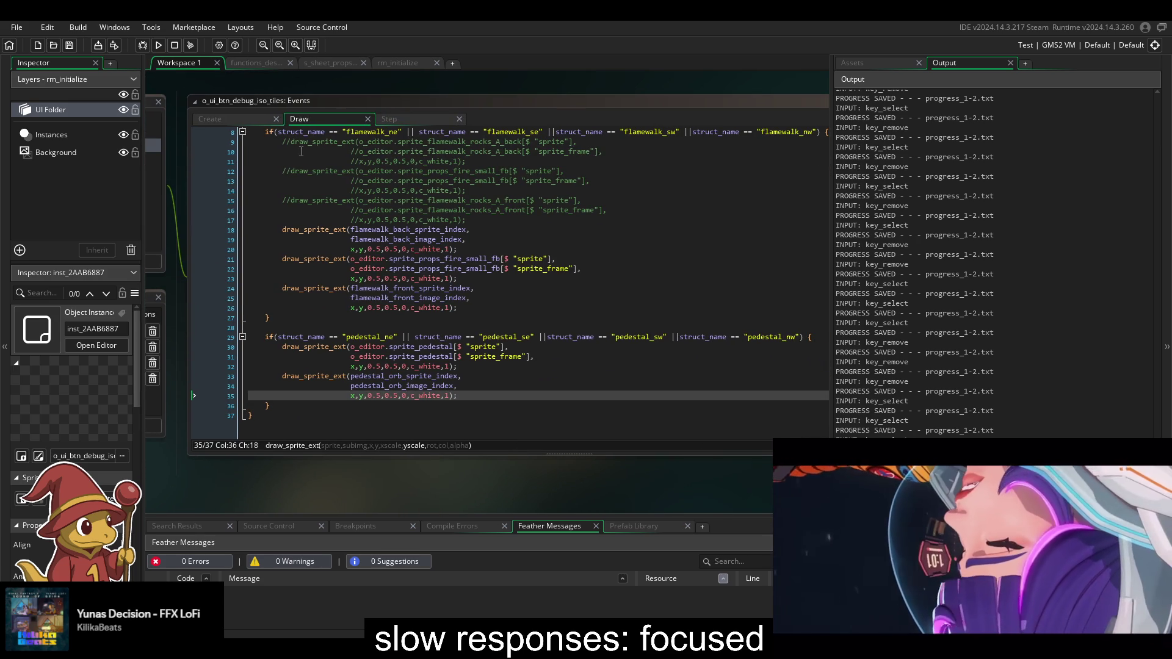
pyautogui.click(497, 385)
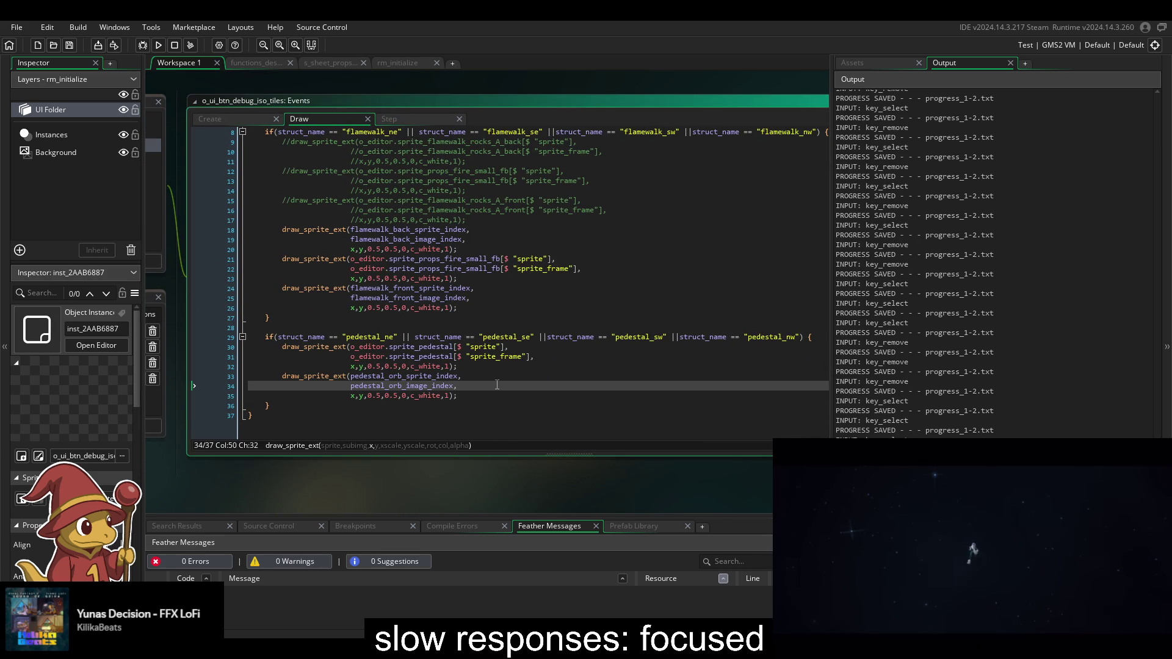
pyautogui.click(881, 63)
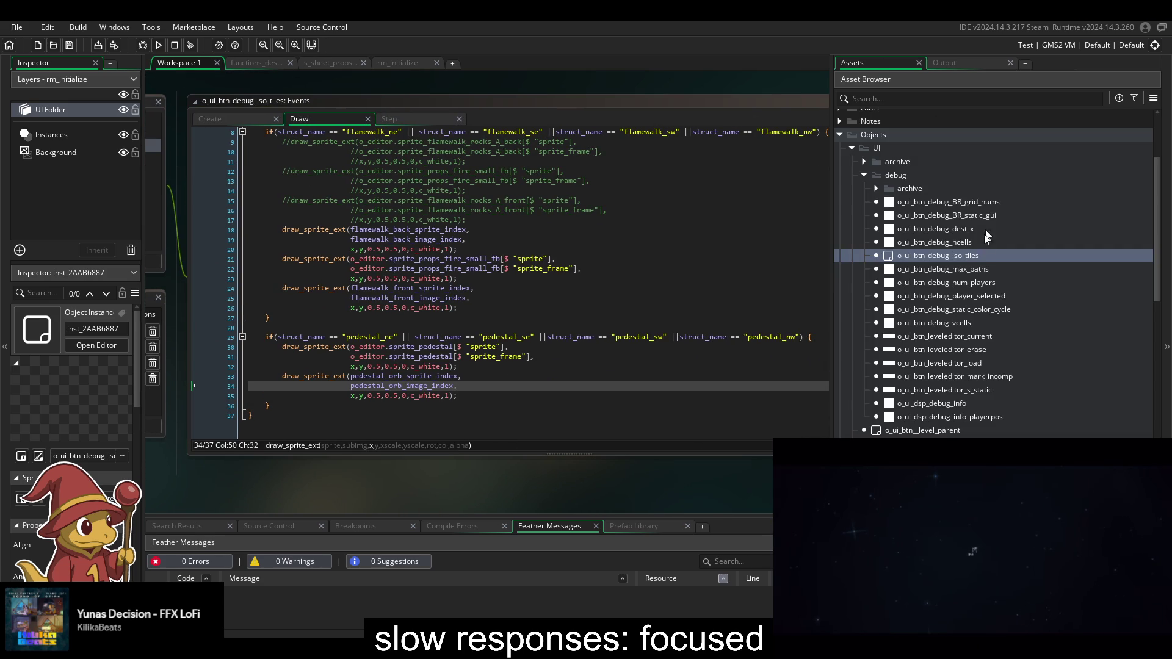
pyautogui.scroll(-10, 987, 224)
pyautogui.scroll(-6, 987, 268)
pyautogui.scroll(10, 931, 413)
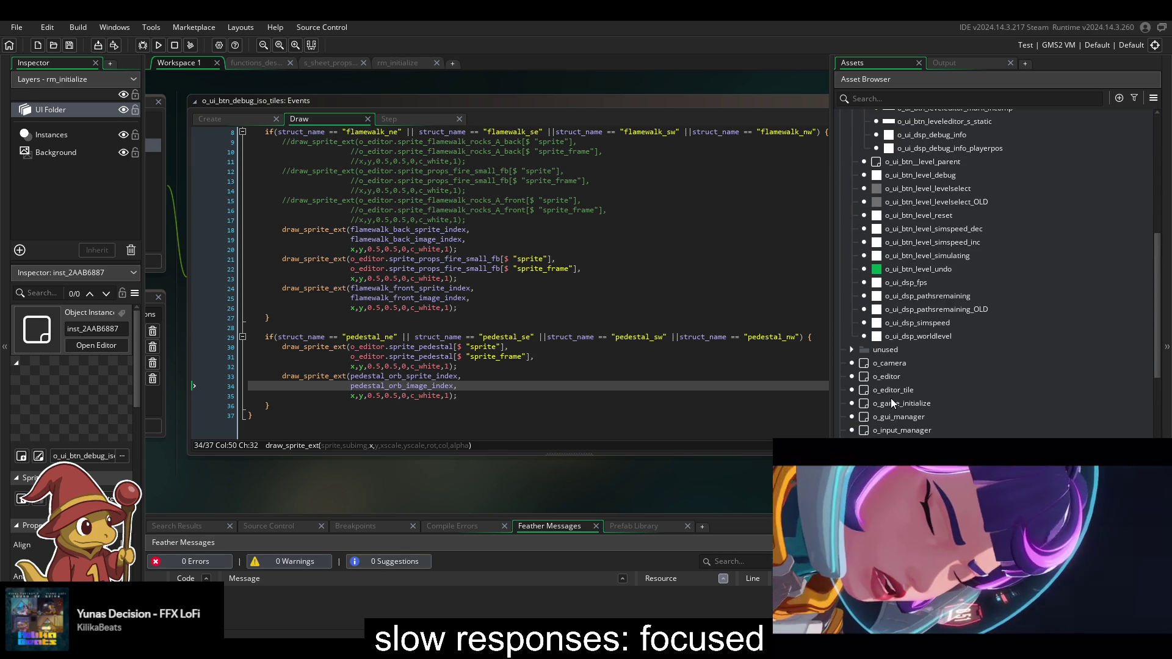
pyautogui.doubleClick(895, 388)
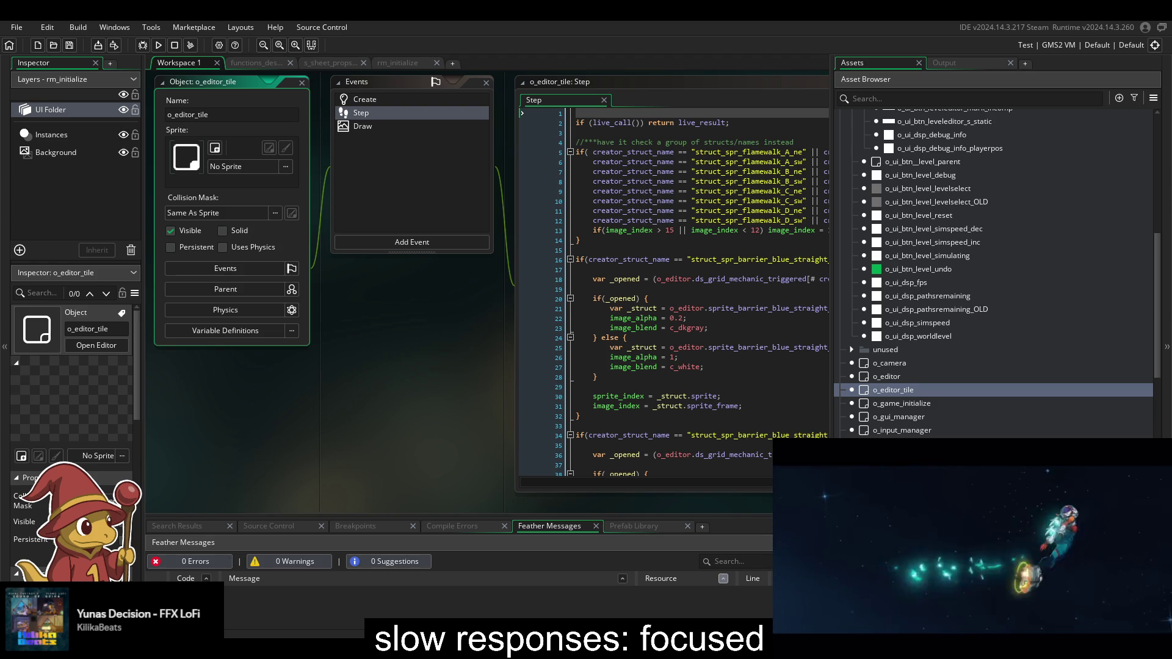
pyautogui.moveTo(455, 404); pyautogui.dragTo(373, 409)
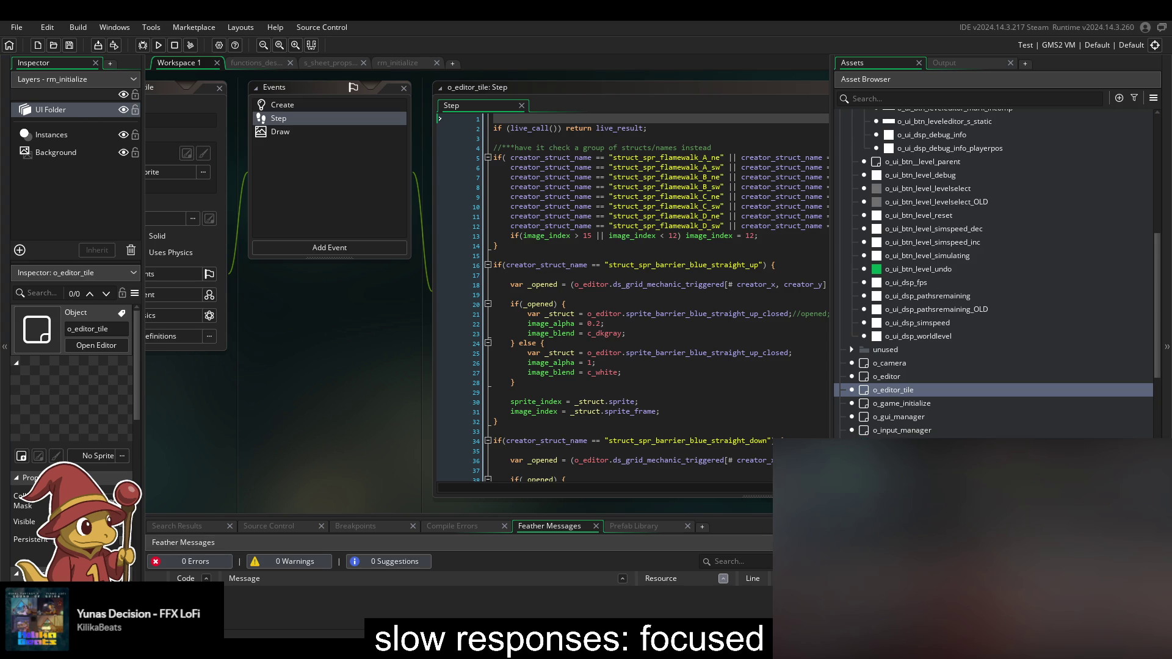
# - Review the upper barrier blocks of o_editor_tile's Step code around lines 22–33
pyautogui.moveTo(896, 609)
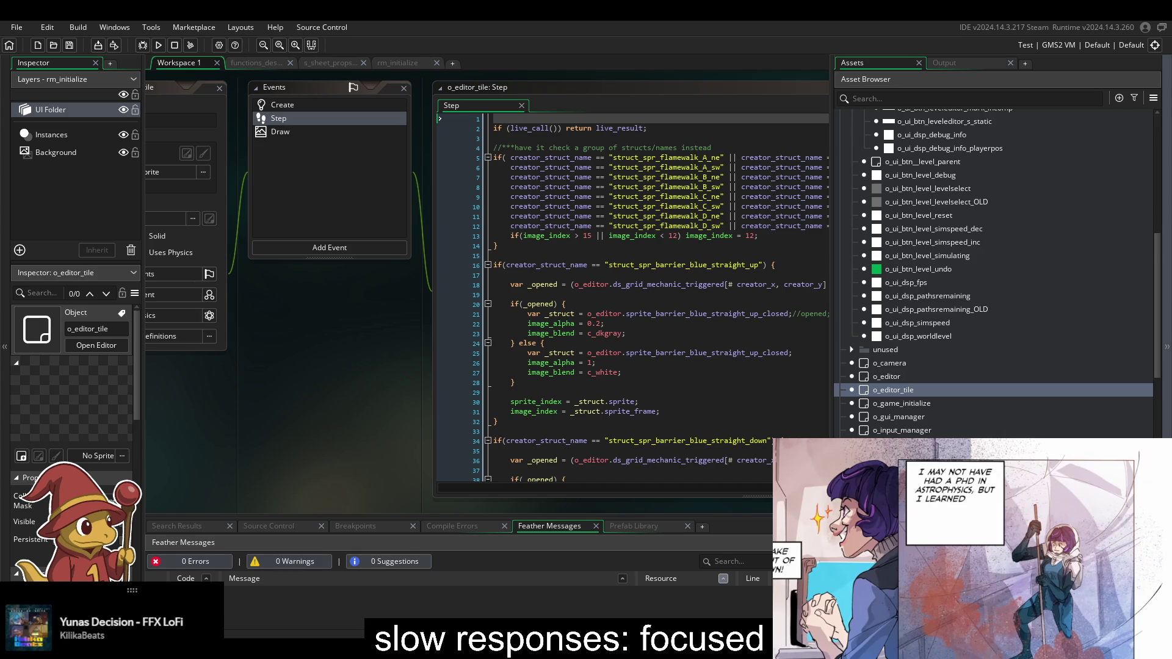
pyautogui.click(649, 422)
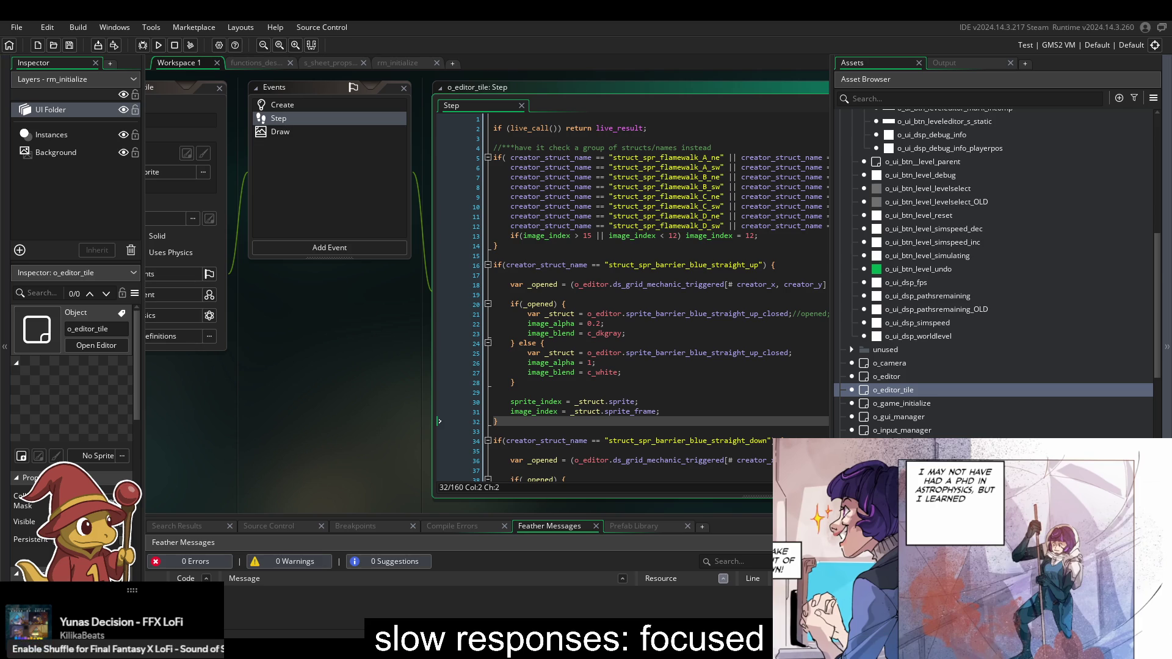
pyautogui.press('Down')
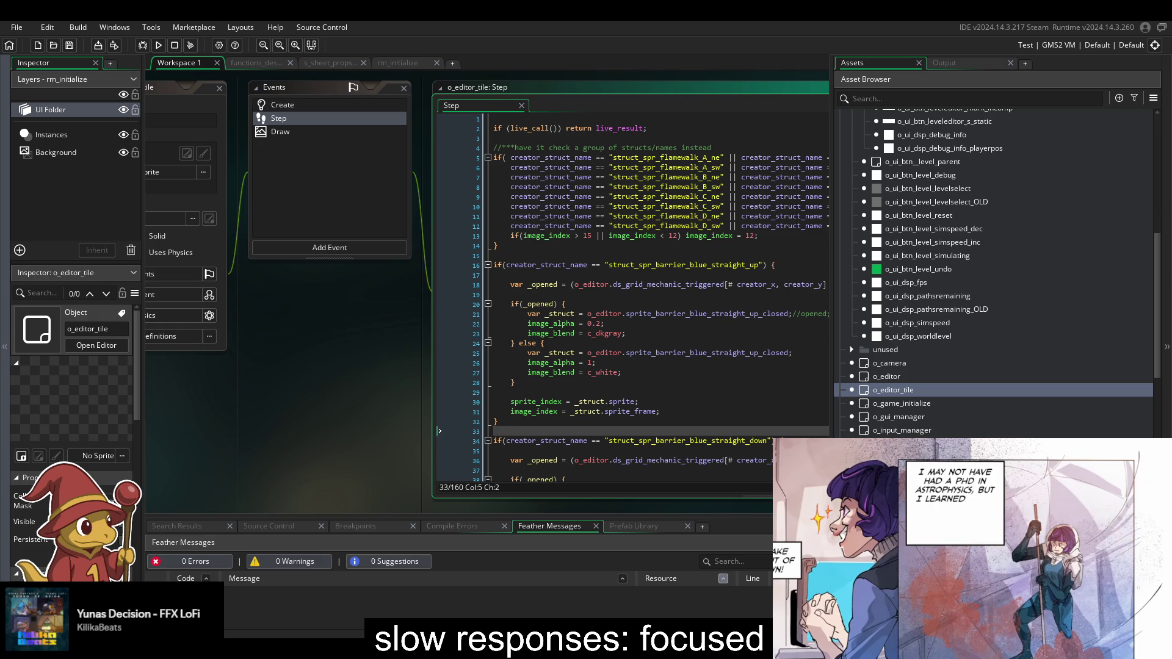
pyautogui.click(607, 326)
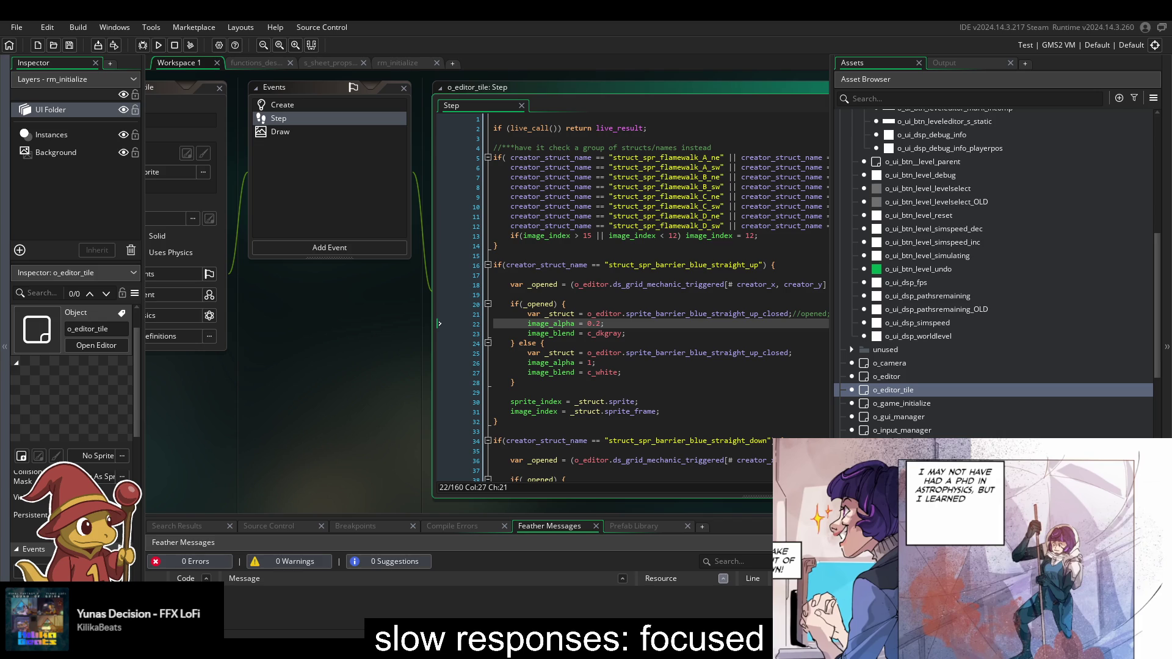
pyautogui.click(605, 333)
pyautogui.scroll(-12, 597, 330)
pyautogui.scroll(-20, 596, 330)
pyautogui.scroll(-6, 581, 338)
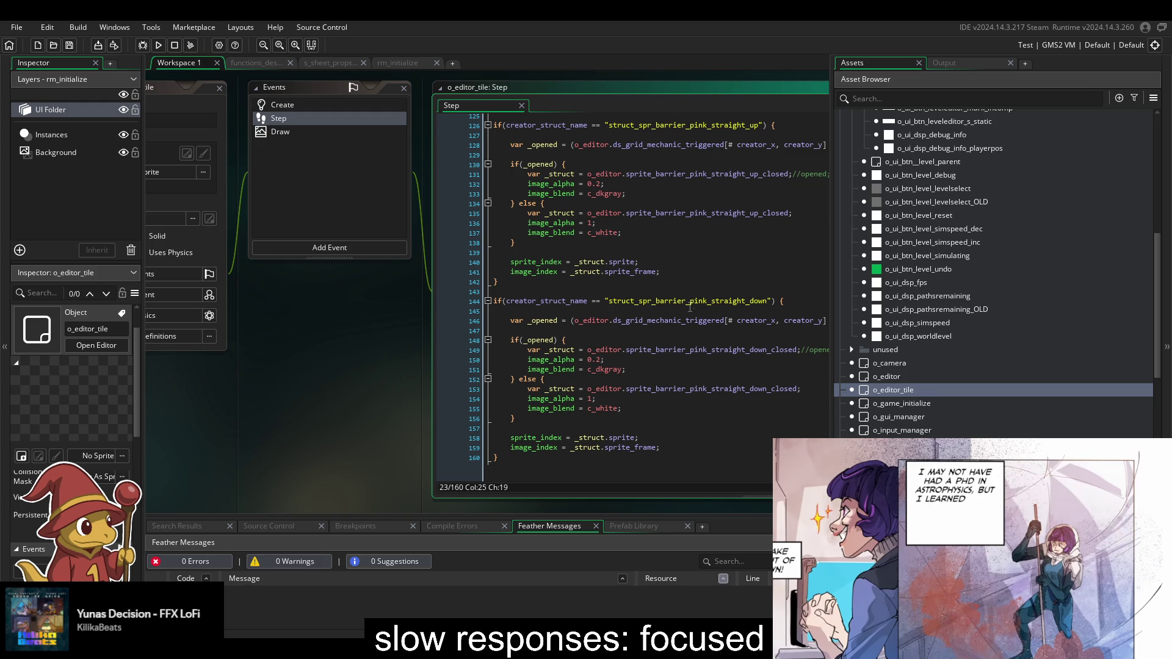
pyautogui.hscroll(3, 272, 391)
# - Inspect lines 147–154 around the pink barrier's closed-sprite line
pyautogui.click(309, 380)
pyautogui.hscroll(1, 306, 377)
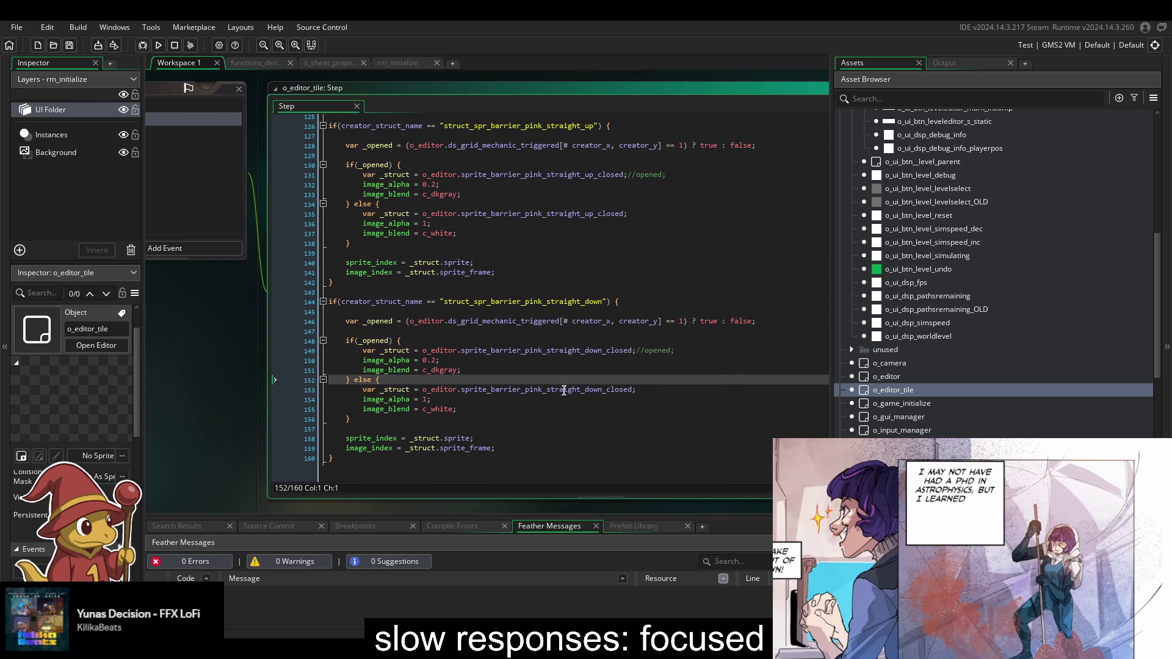
pyautogui.click(519, 390)
pyautogui.click(440, 399)
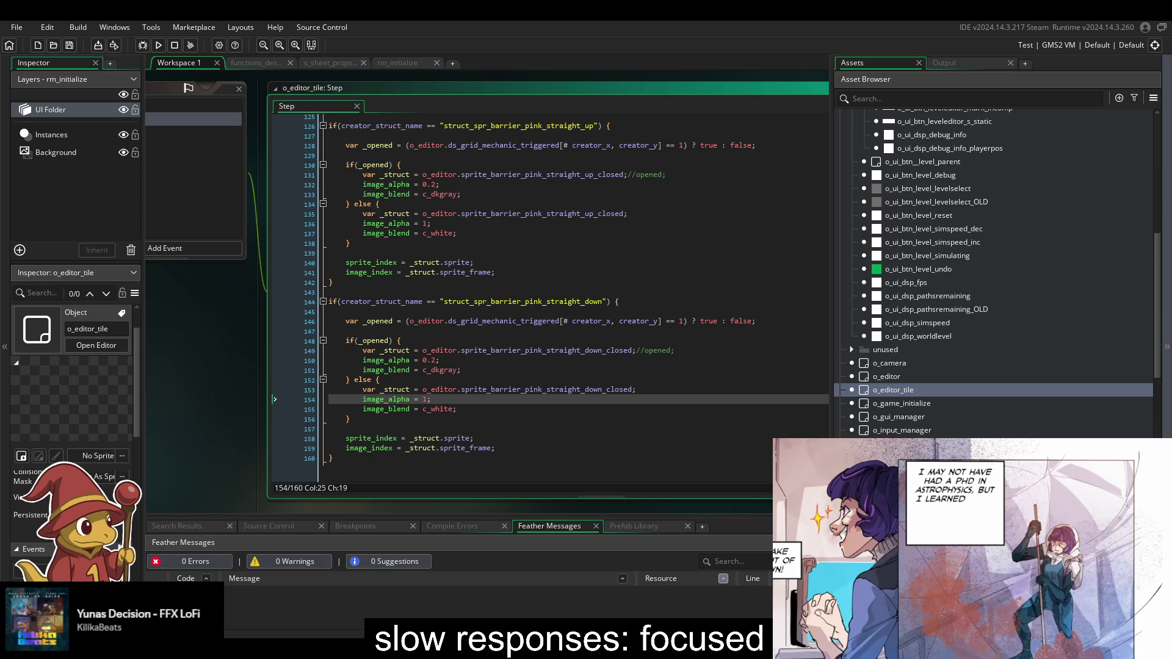
pyautogui.click(523, 360)
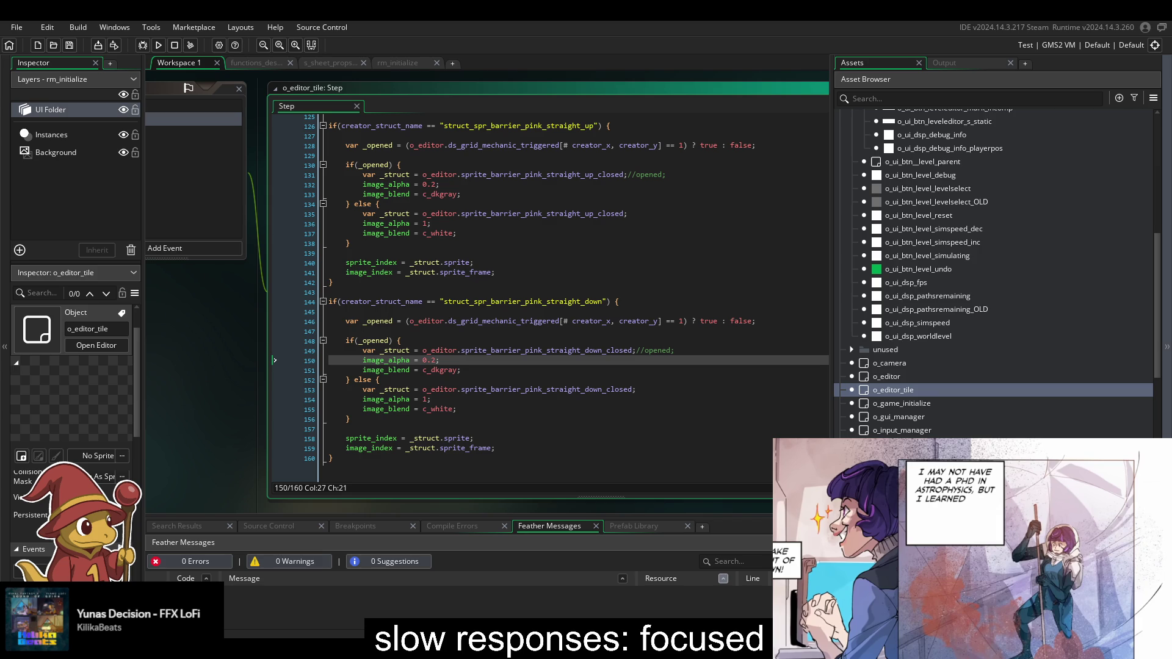
pyautogui.click(515, 331)
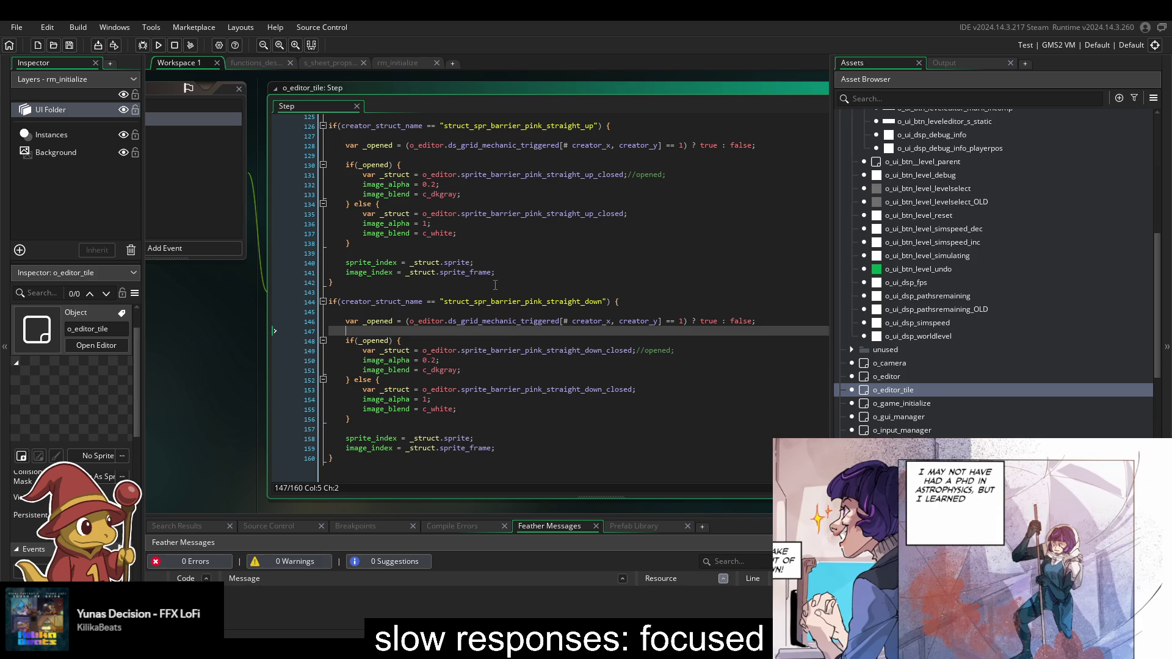
pyautogui.scroll(2, 495, 283)
pyautogui.scroll(20, 494, 285)
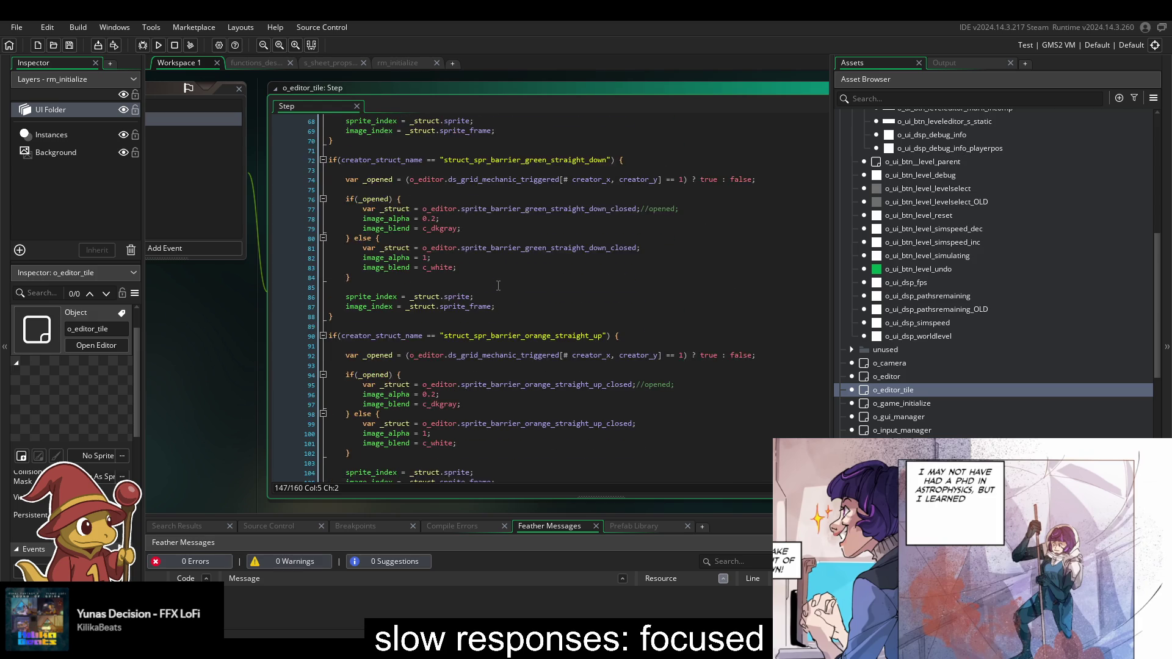
pyautogui.scroll(10, 499, 286)
pyautogui.scroll(-13, 503, 289)
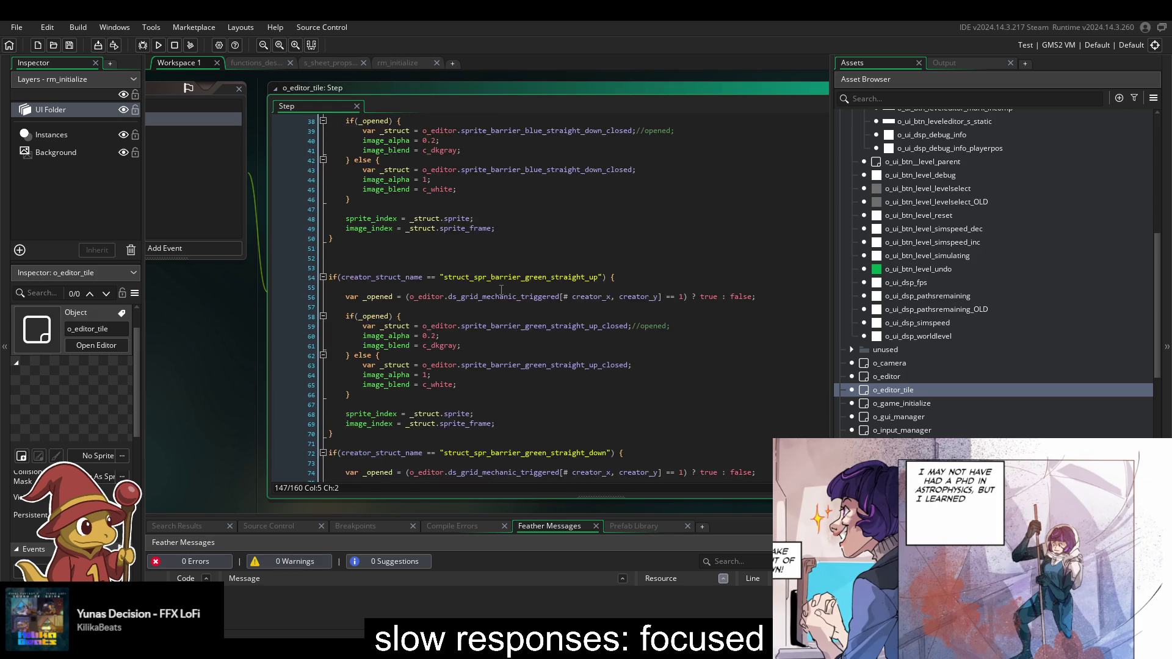
pyautogui.scroll(-20, 505, 290)
pyautogui.click(562, 350)
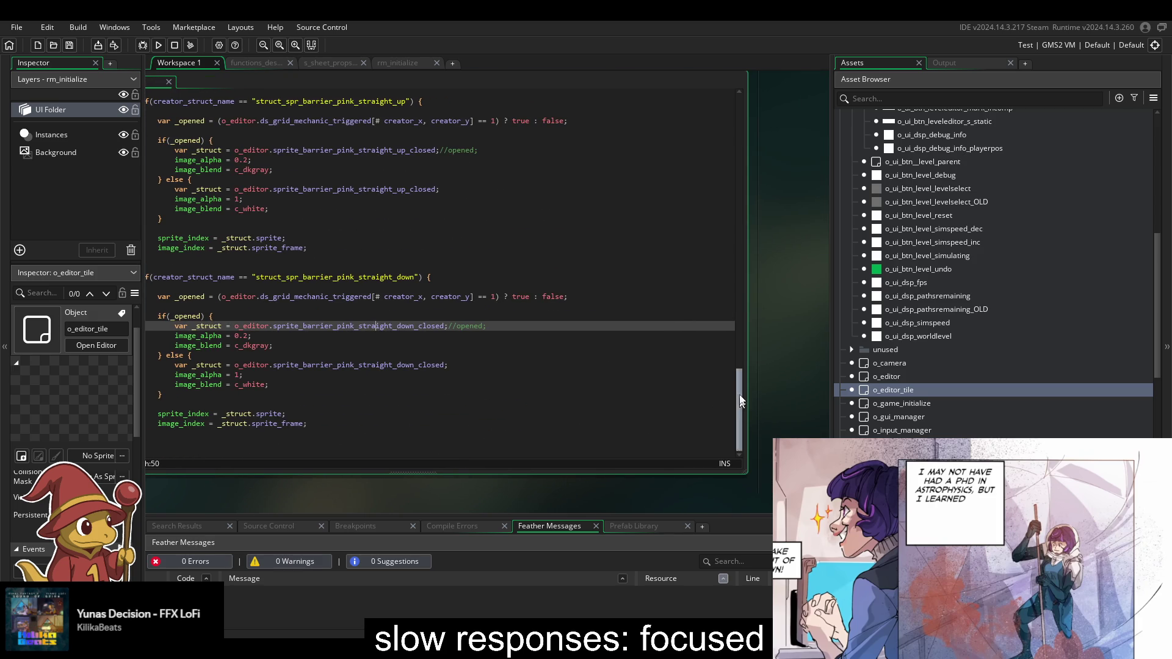
# - Highlight the pink straight_down barrier block, lines 144–160, at the end of the script
pyautogui.moveTo(739, 409); pyautogui.dragTo(756, 126)
pyautogui.click(525, 231)
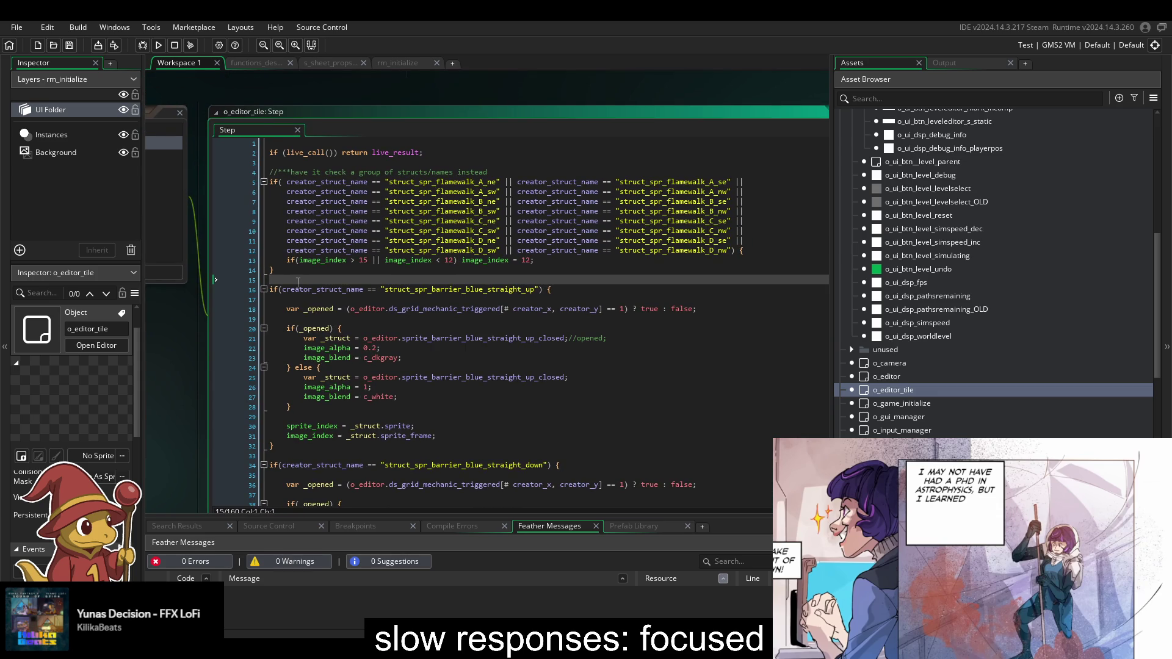
pyautogui.scroll(-20, 444, 315)
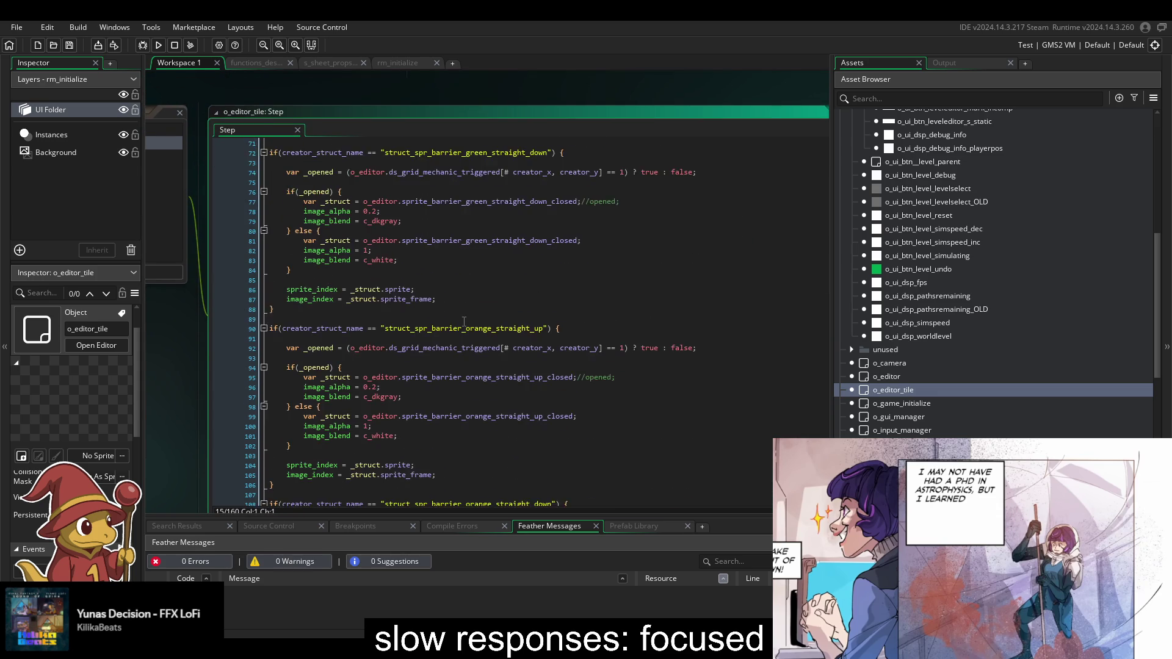
pyautogui.scroll(-5, 464, 356)
pyautogui.click(354, 482)
pyautogui.moveTo(354, 482); pyautogui.dragTo(281, 312)
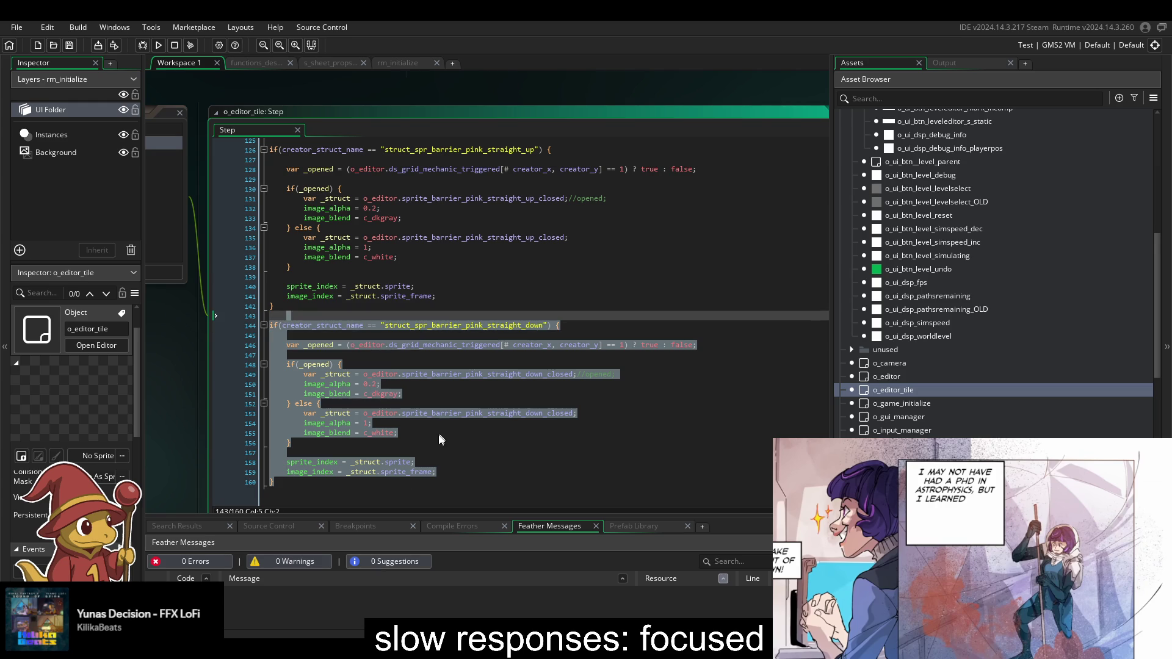
pyautogui.click(378, 490)
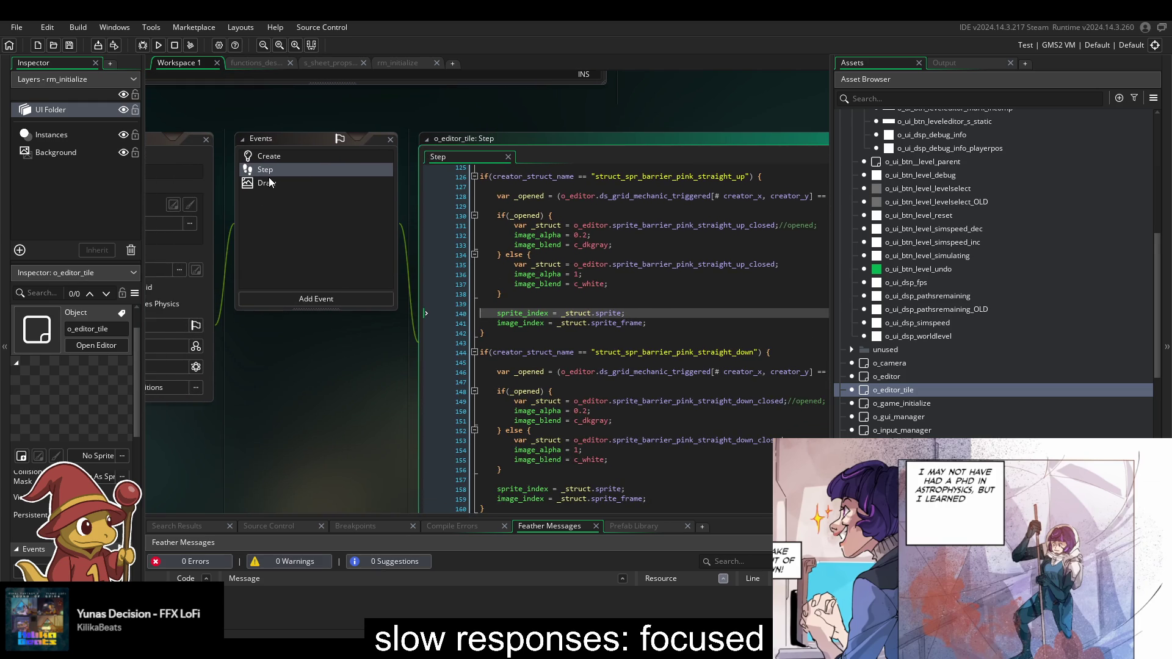
pyautogui.click(269, 179)
pyautogui.click(565, 287)
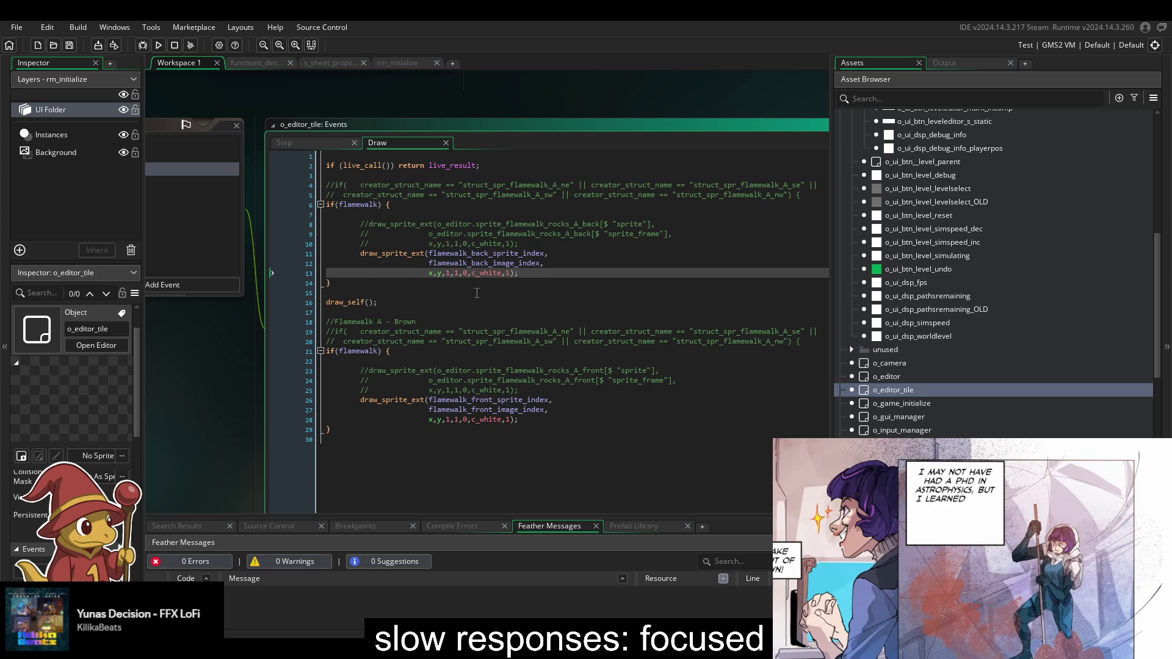
pyautogui.moveTo(475, 296); pyautogui.dragTo(564, 311)
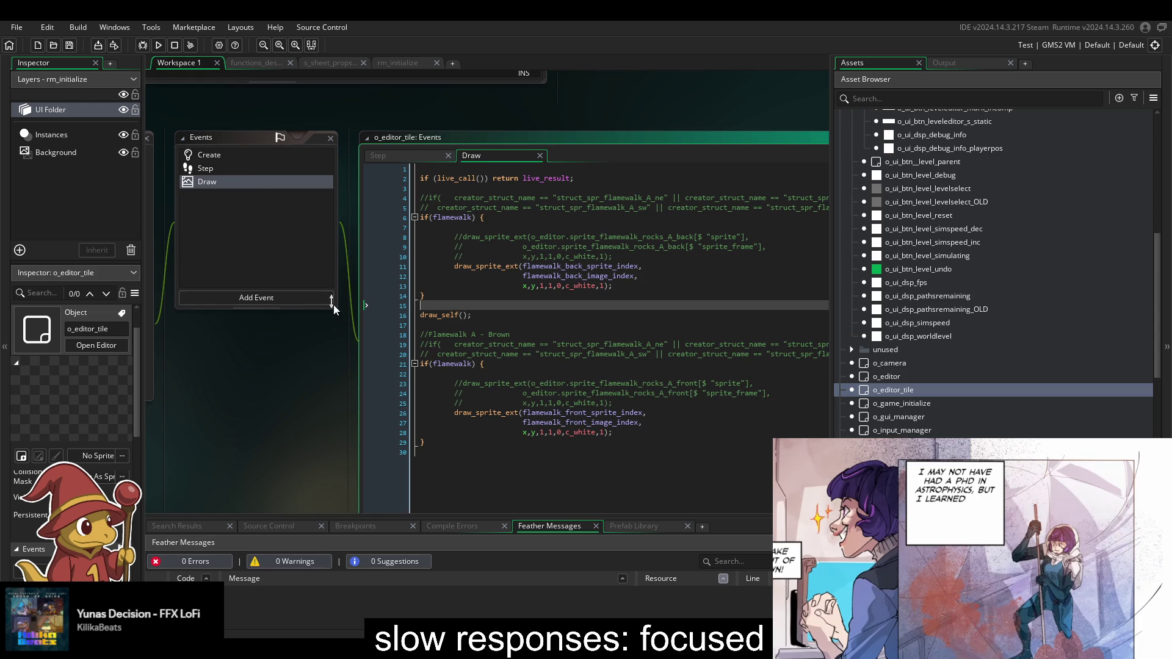
pyautogui.click(219, 159)
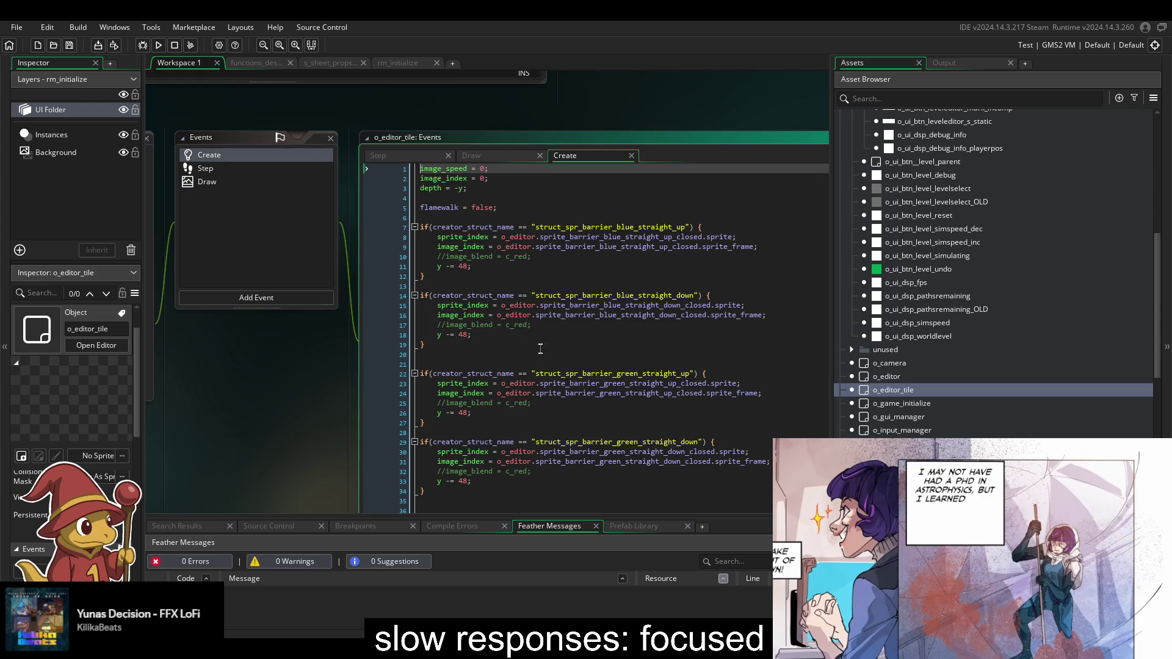
pyautogui.scroll(-18, 518, 354)
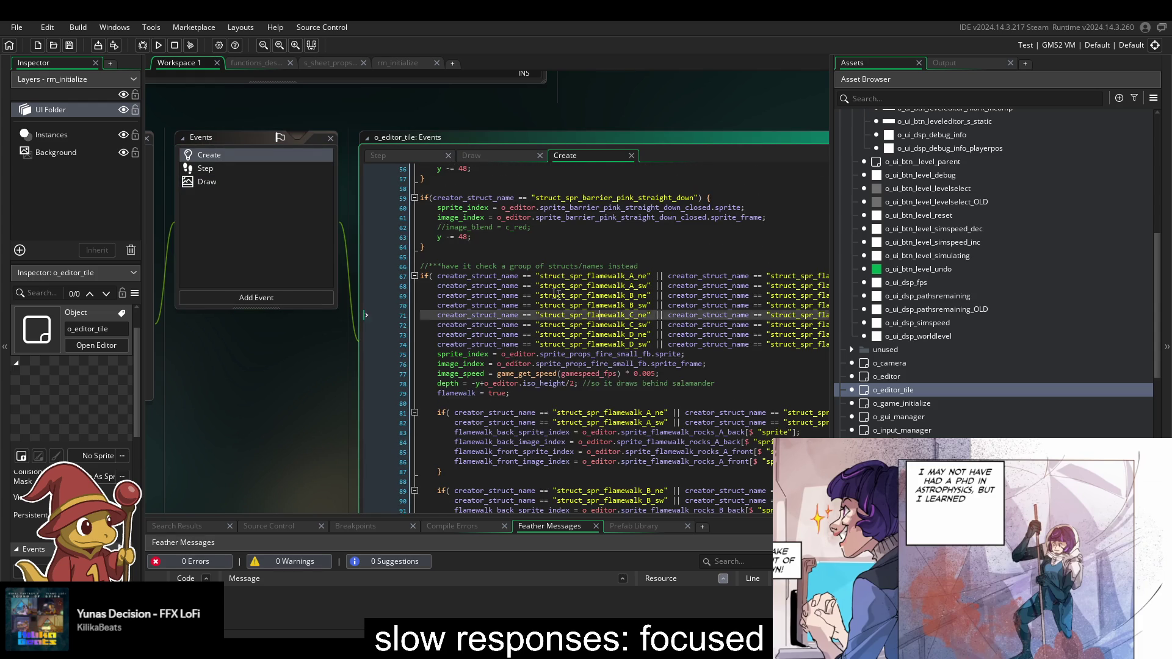
pyautogui.scroll(-7, 518, 354)
pyautogui.scroll(4, 443, 261)
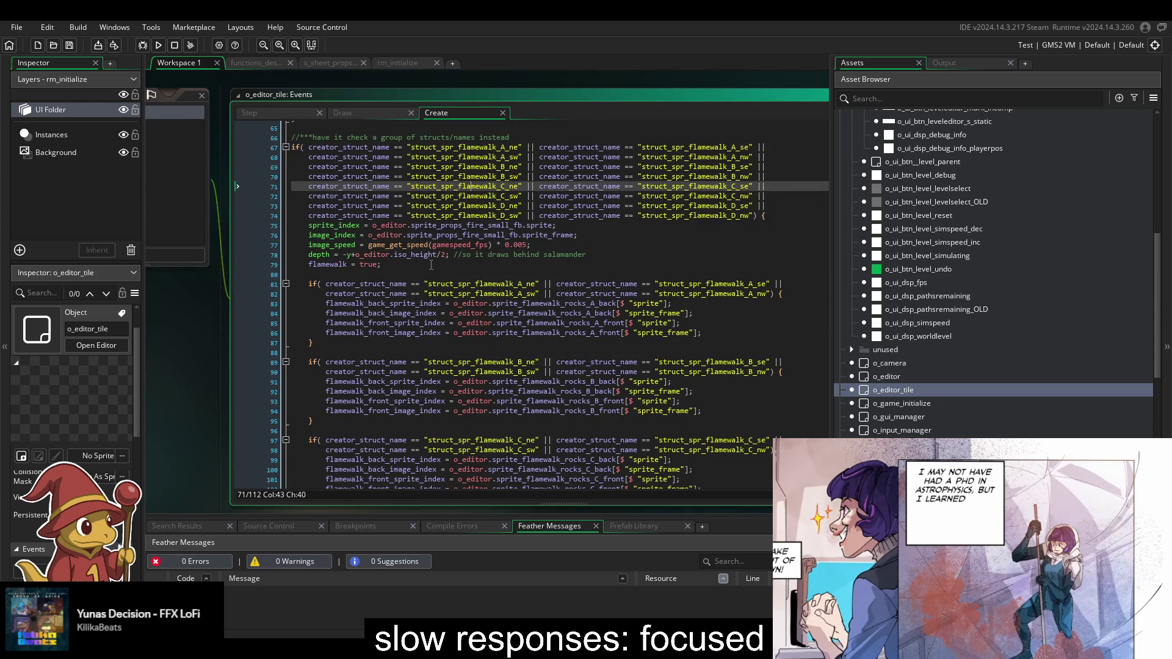
pyautogui.scroll(-1, 437, 244)
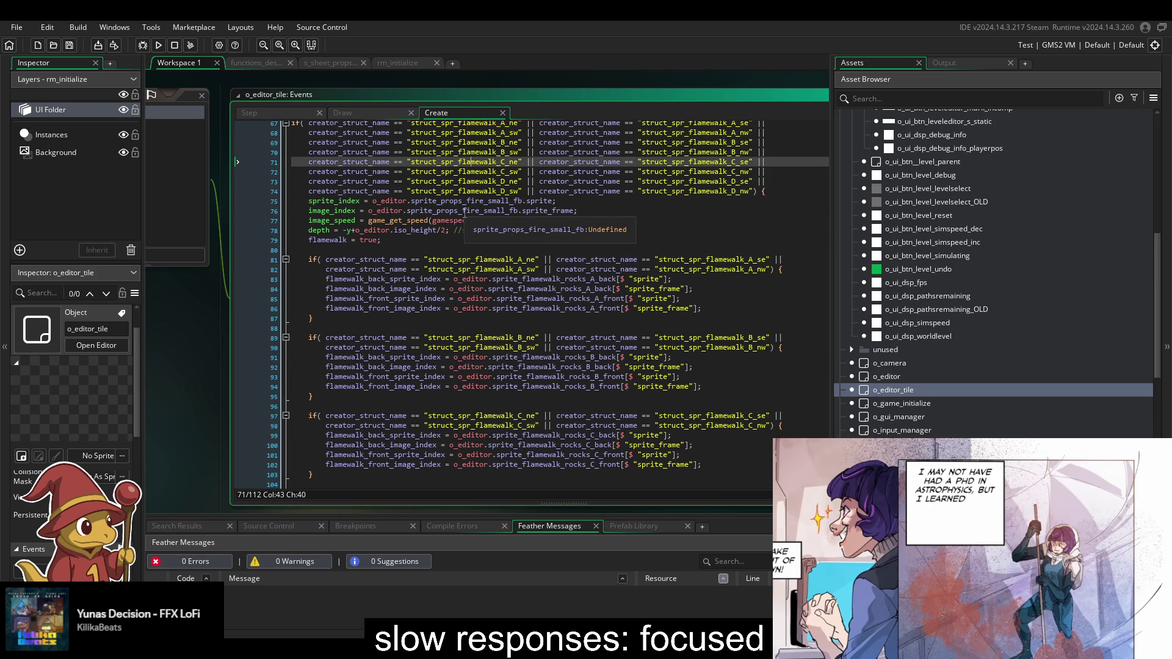
pyautogui.scroll(2, 469, 212)
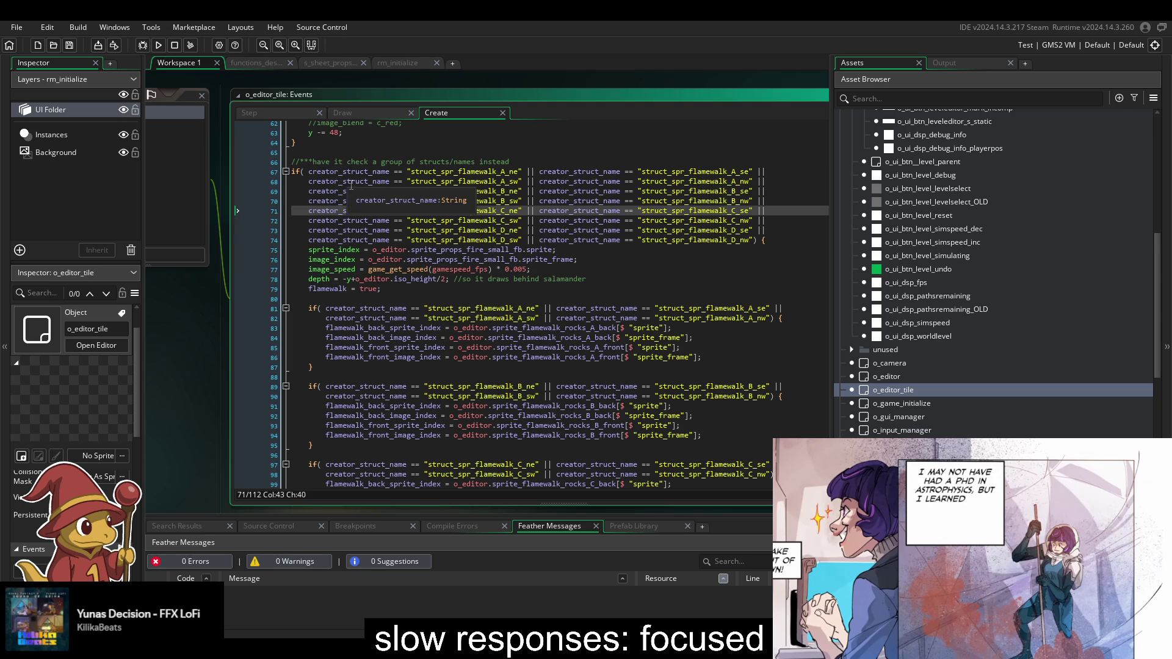
pyautogui.scroll(-5, 344, 473)
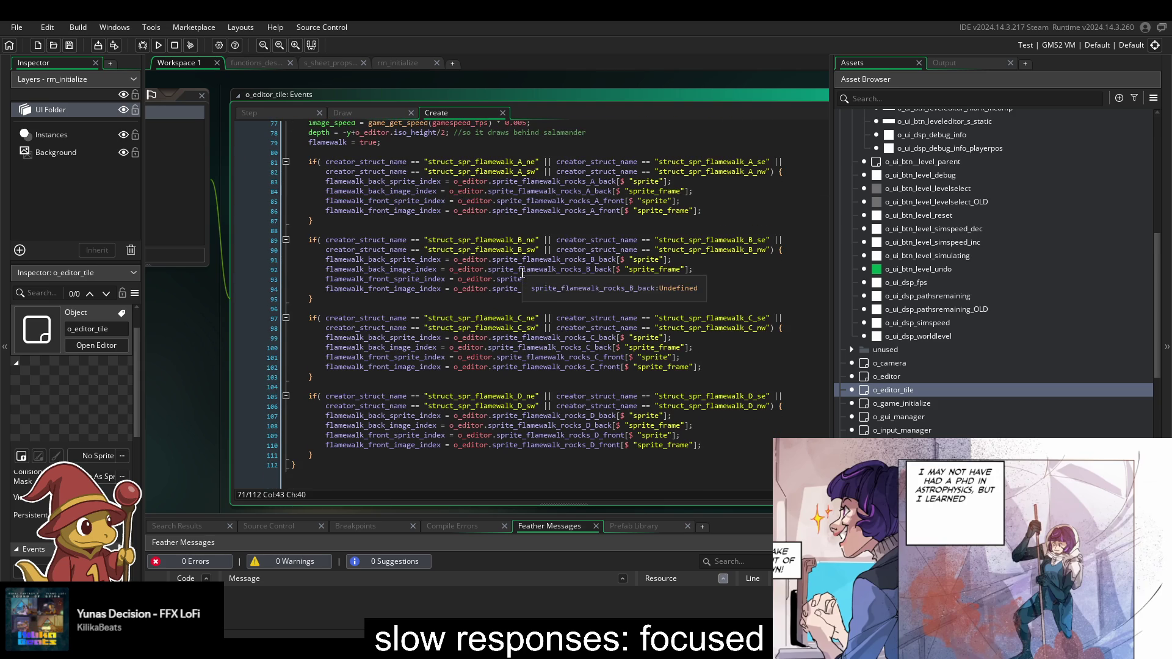
pyautogui.moveTo(344, 473)
pyautogui.mouseDown()
pyautogui.moveTo(328, 262)
pyautogui.moveTo(276, 215)
pyautogui.mouseUp()
pyautogui.click(512, 199)
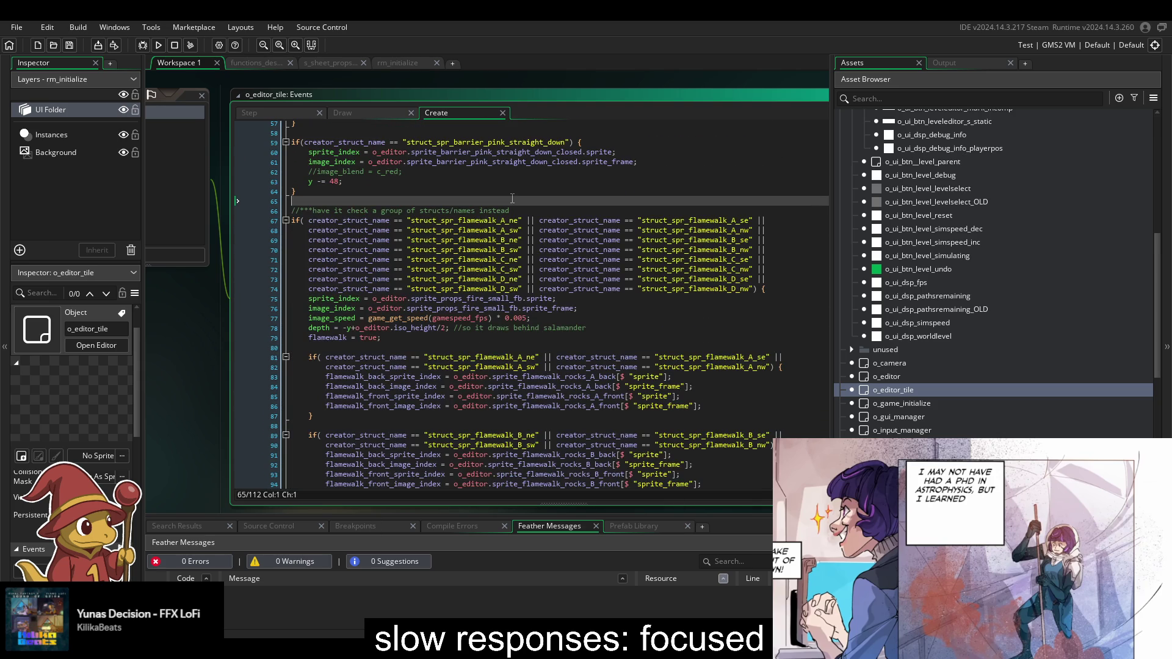
# - Label the flamewalk block with a //flamewalk comment and paste a copy at the end
pyautogui.press('Return')
pyautogui.write('//flame')
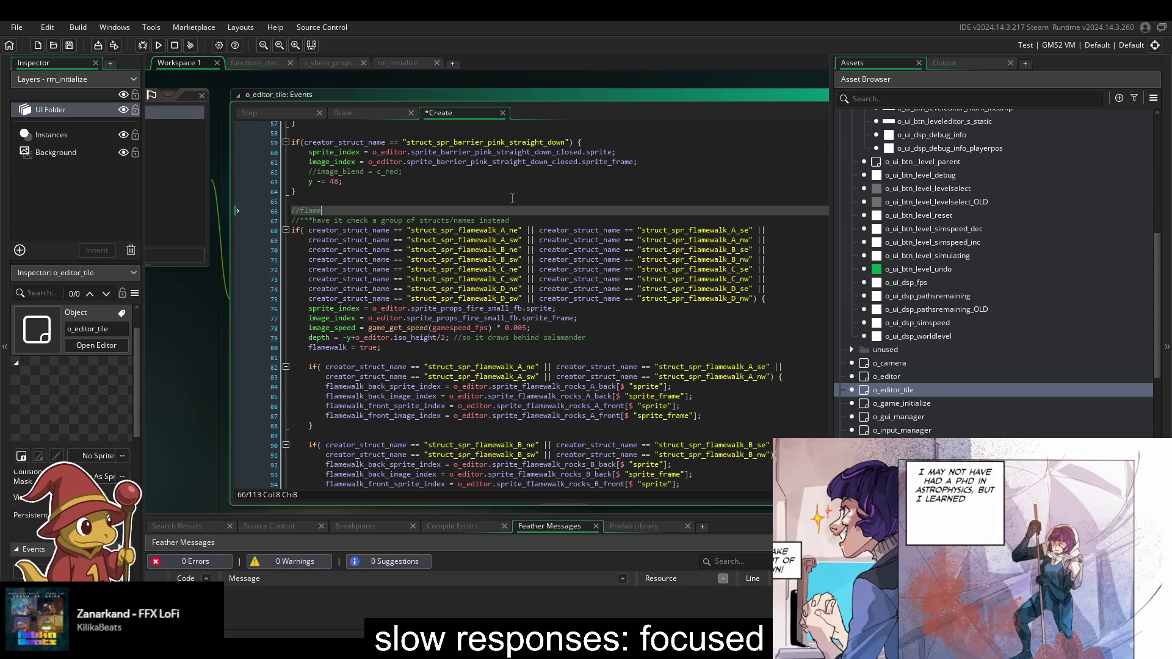
pyautogui.write('walk')
pyautogui.hotkey('ctrl', 's')
pyautogui.click(302, 192)
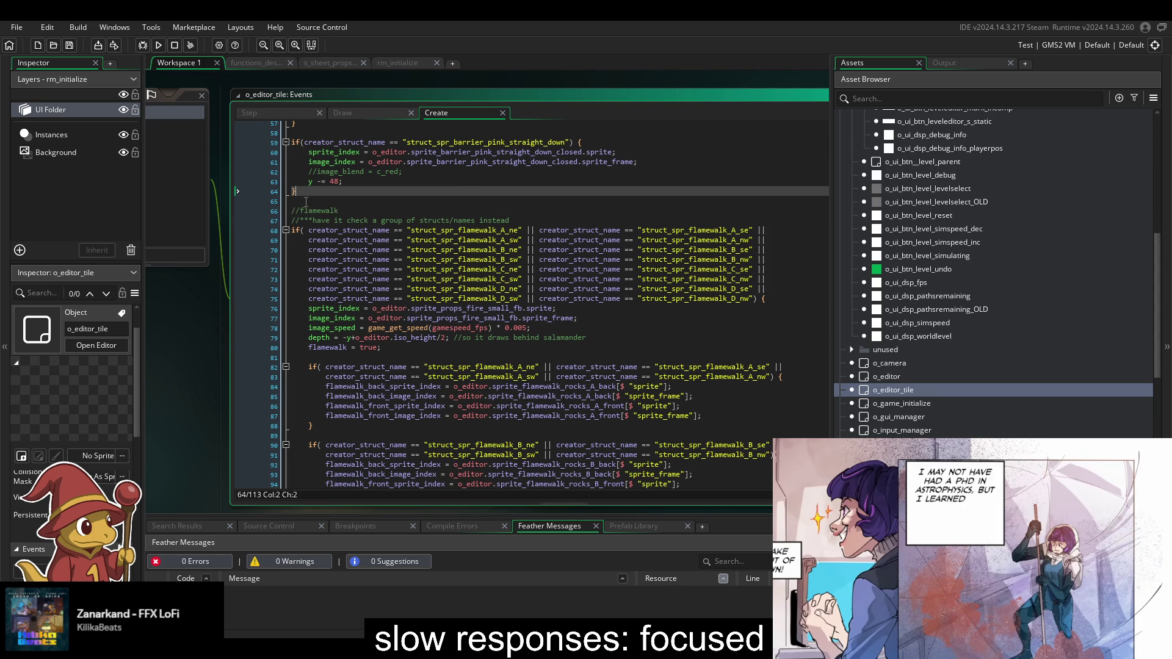
pyautogui.moveTo(292, 211)
pyautogui.mouseDown()
pyautogui.moveTo(487, 348)
pyautogui.moveTo(482, 386)
pyautogui.moveTo(357, 468)
pyautogui.mouseUp()
pyautogui.scroll(-5, 483, 387)
pyautogui.hotkey('ctrl', 'c')
pyautogui.press('Right')
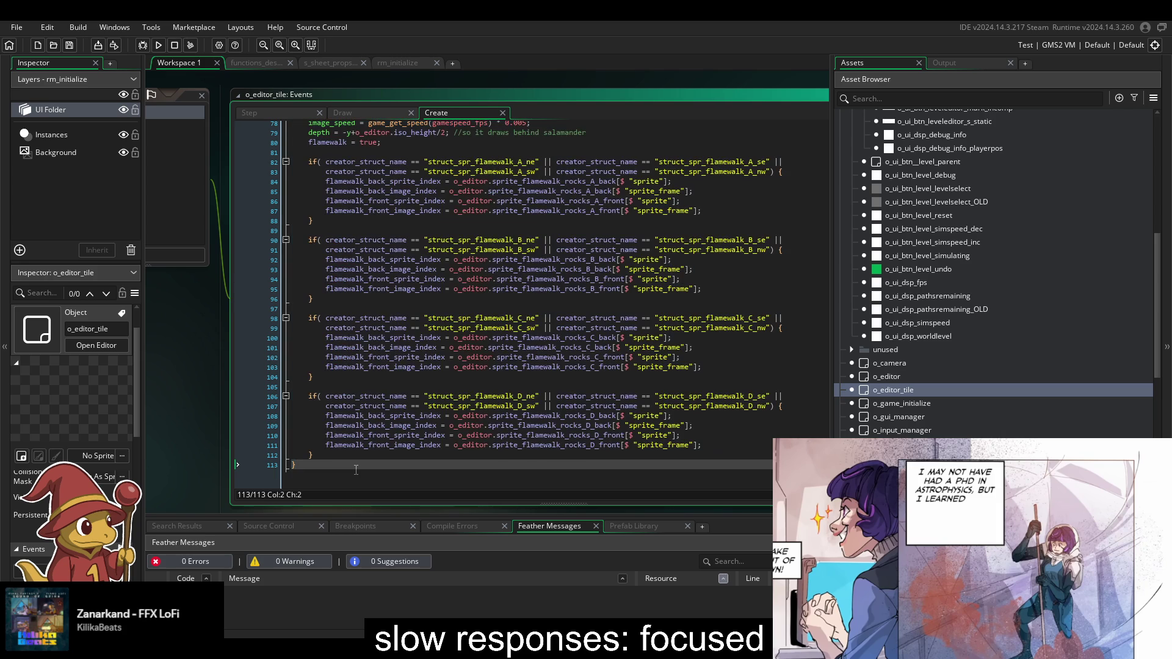
pyautogui.press('Return')
pyautogui.press('Return')
pyautogui.hotkey('ctrl', 'v')
# - Rename the copied comment to //pedestal and save
pyautogui.scroll(7, 383, 426)
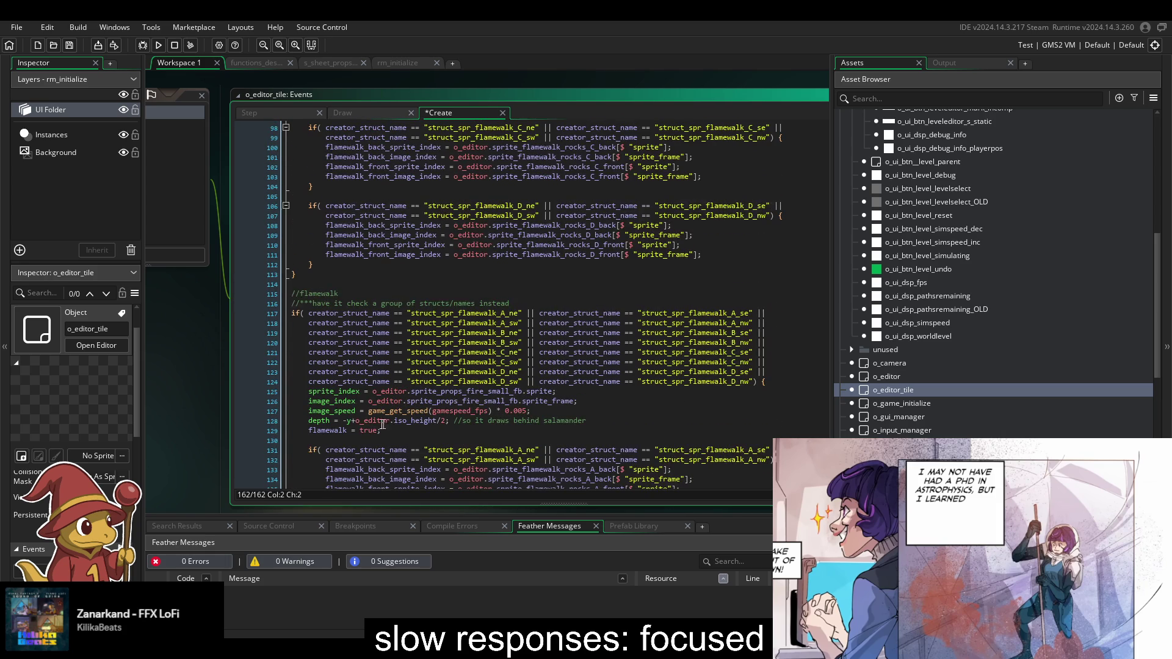
pyautogui.doubleClick(333, 293)
pyautogui.write('pedestal')
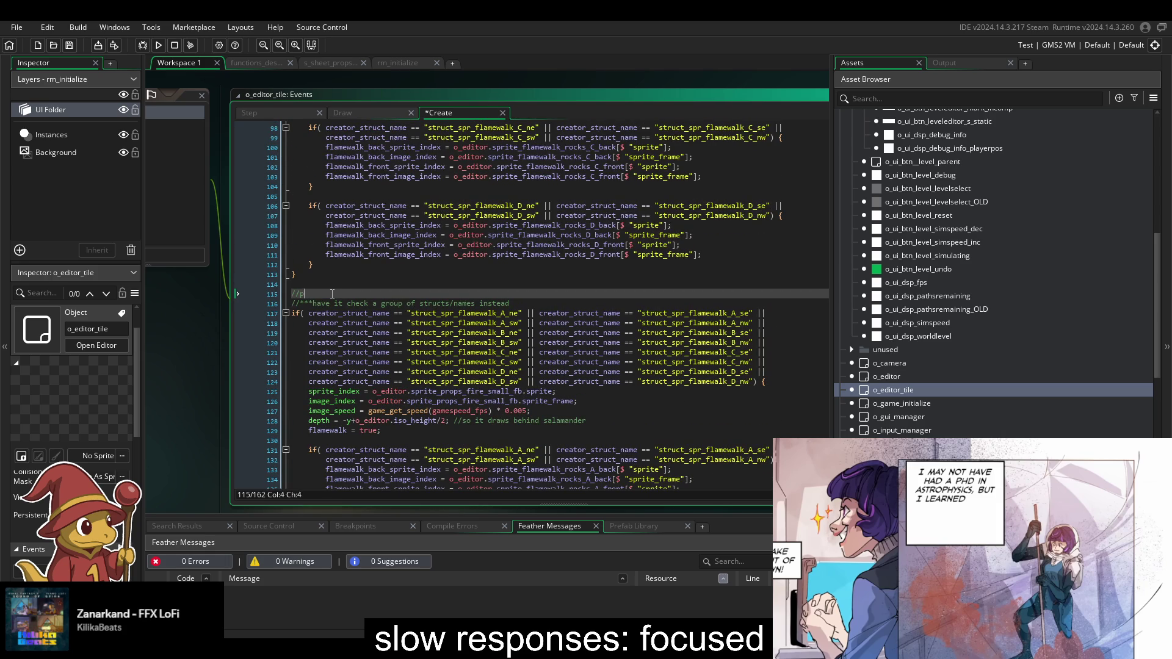
pyautogui.hotkey('ctrl', 's')
# - Change the A_ne, A_sw and B_ne struct names in the copy from flamewalk to pedestal
pyautogui.click(462, 313)
pyautogui.moveTo(471, 313); pyautogui.dragTo(499, 311)
pyautogui.write('pedestal')
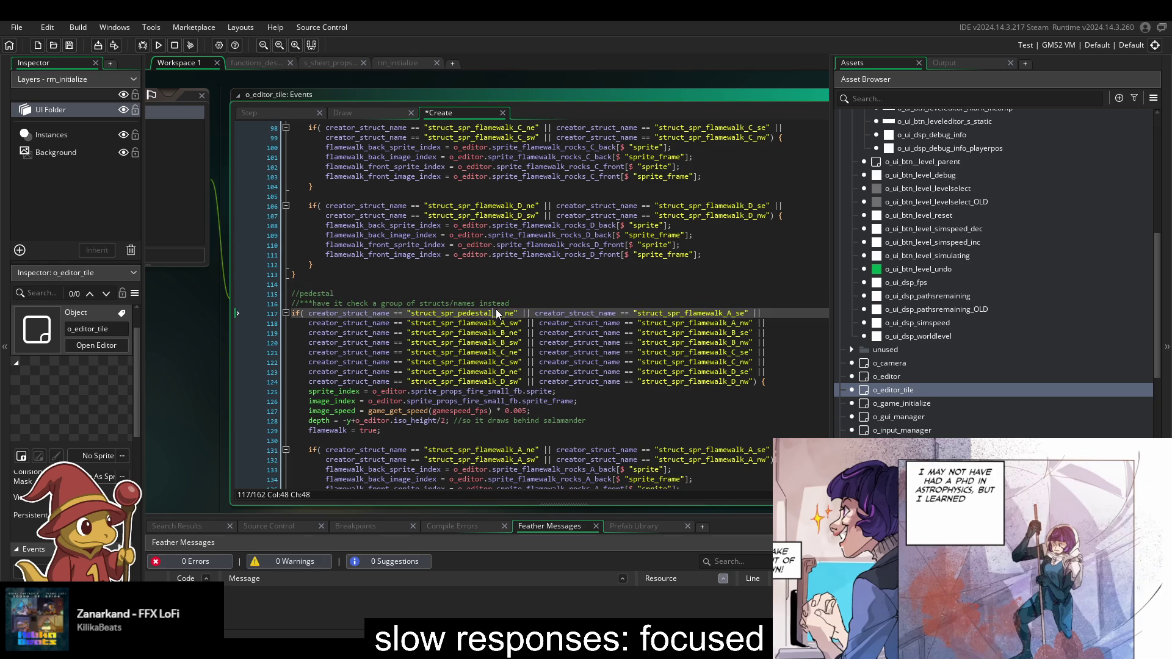
pyautogui.press('Left')
pyautogui.press('Left')
pyautogui.press('Left')
pyautogui.press('Right')
pyautogui.press('Right')
pyautogui.press('Right')
pyautogui.click(493, 323)
pyautogui.doubleClick(495, 324)
pyautogui.hotkey('ctrl', 'v')
pyautogui.click(494, 333)
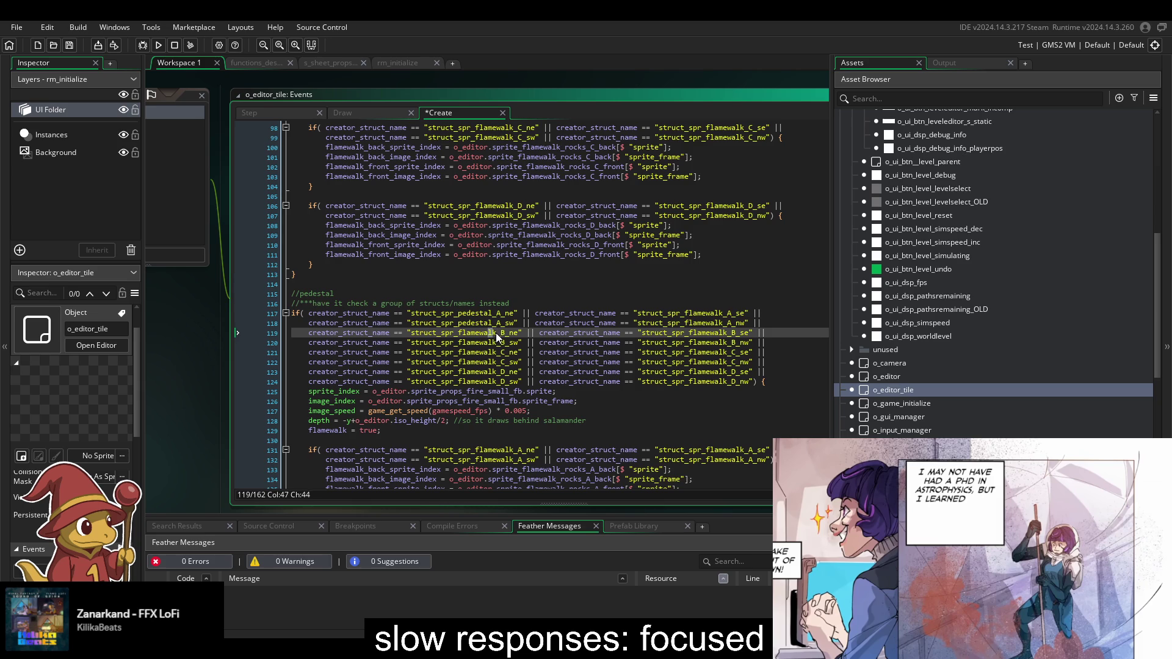
pyautogui.moveTo(495, 332)
pyautogui.mouseDown()
pyautogui.moveTo(460, 338)
pyautogui.moveTo(499, 343)
pyautogui.mouseUp()
pyautogui.hotkey('ctrl', 'v')
pyautogui.hotkey('ctrl', 'v')
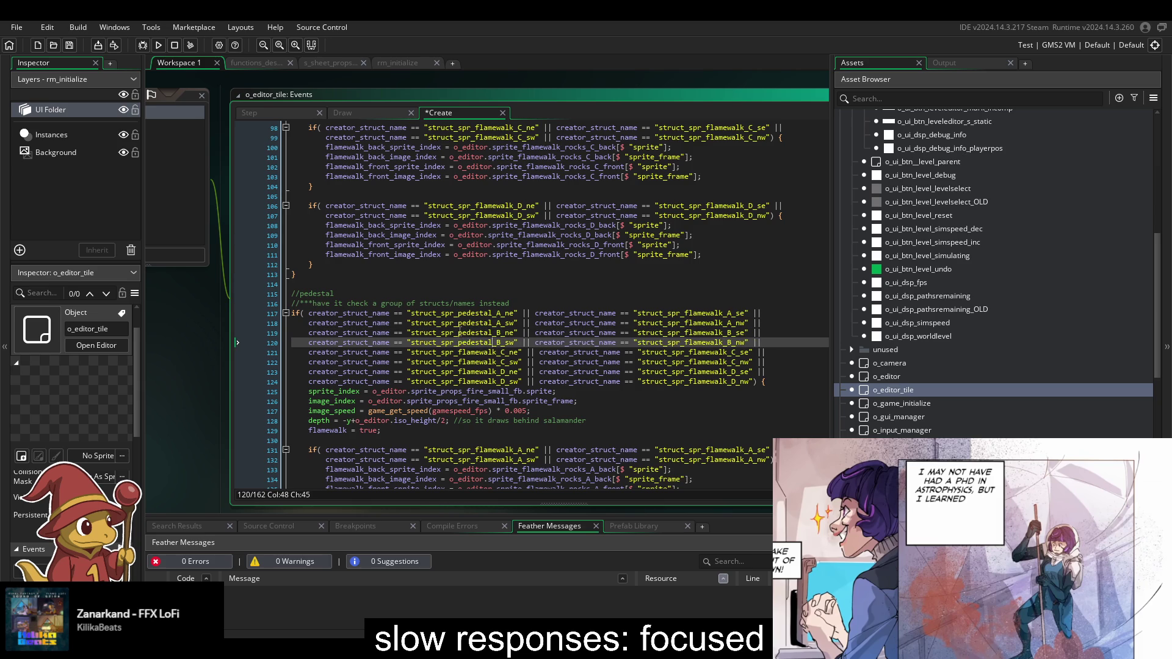
pyautogui.click(460, 333)
# - Set up find and replace to change flamewalk to pedestal
pyautogui.hotkey('ctrl', 'f')
pyautogui.click(689, 142)
pyautogui.click(726, 142)
pyautogui.write('flamewalk')
pyautogui.press('Tab')
pyautogui.write('pedestal')
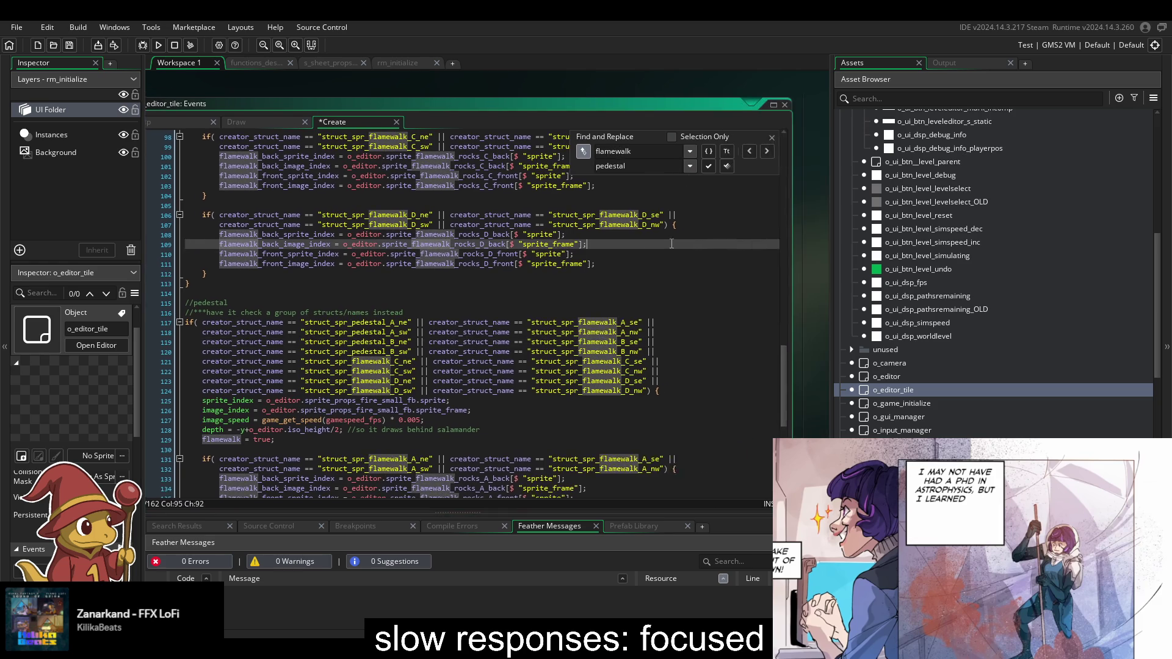
# - Skip ahead to the copied block and replace its first flamewalk matches with pedestal
pyautogui.click(795, 142)
pyautogui.click(794, 141)
pyautogui.click(794, 141)
pyautogui.click(794, 142)
pyautogui.click(793, 142)
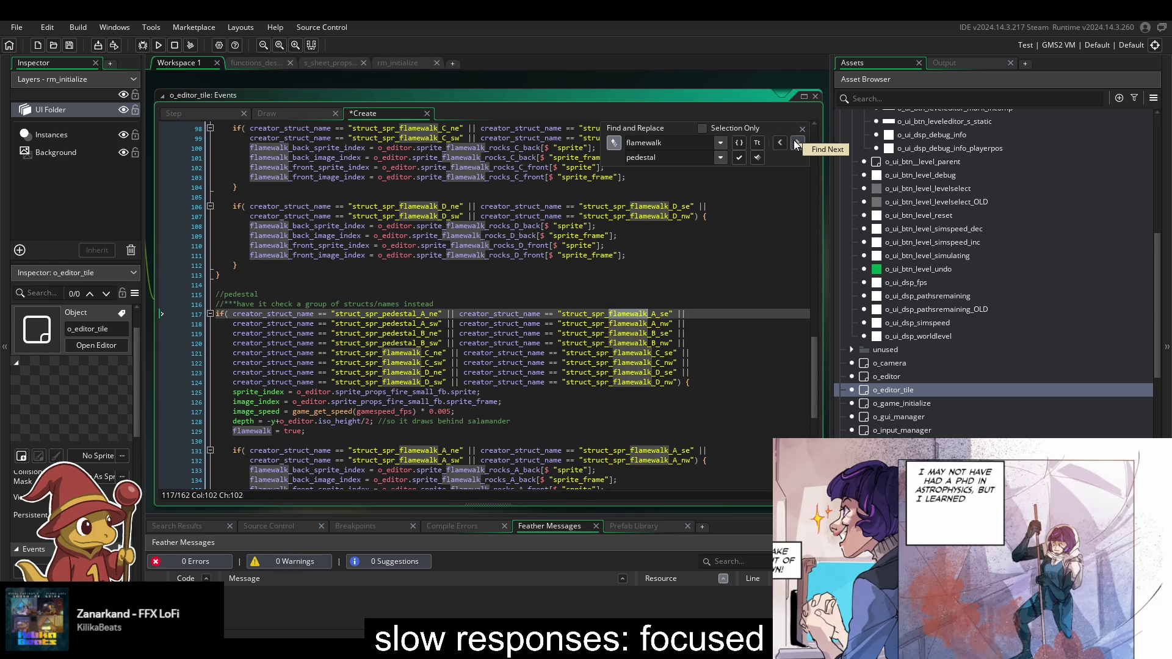
pyautogui.click(734, 156)
pyautogui.click(735, 156)
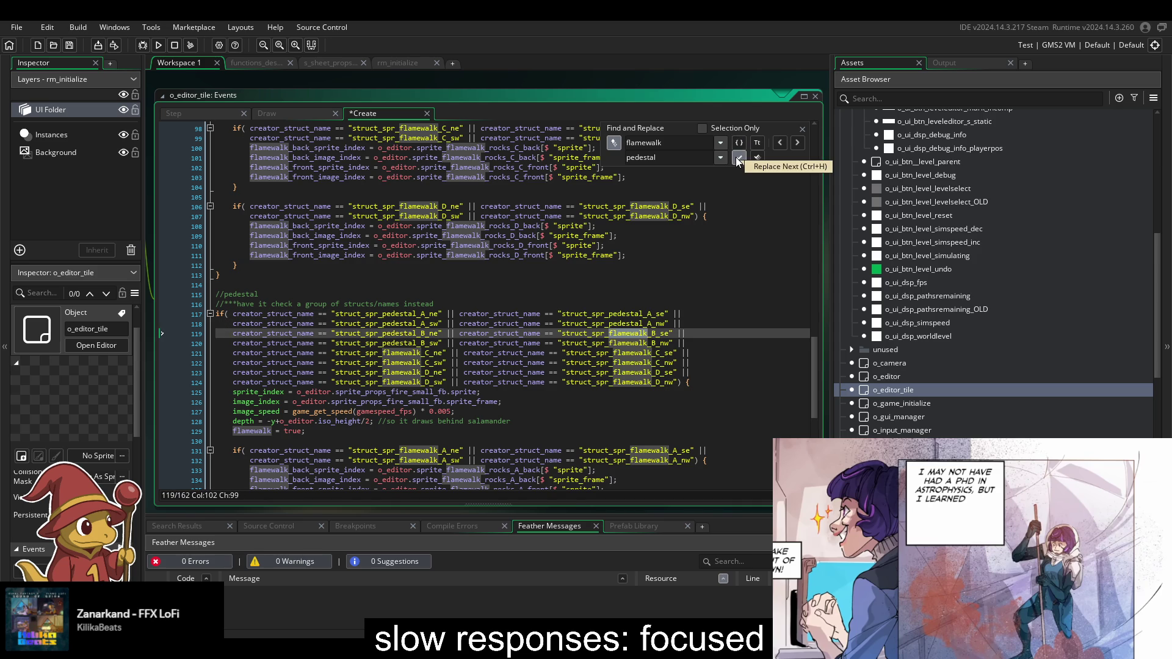
pyautogui.click(735, 157)
pyautogui.click(734, 156)
pyautogui.click(735, 156)
pyautogui.click(734, 156)
pyautogui.click(735, 157)
pyautogui.click(734, 156)
pyautogui.click(734, 157)
pyautogui.click(735, 156)
pyautogui.click(735, 158)
pyautogui.click(736, 158)
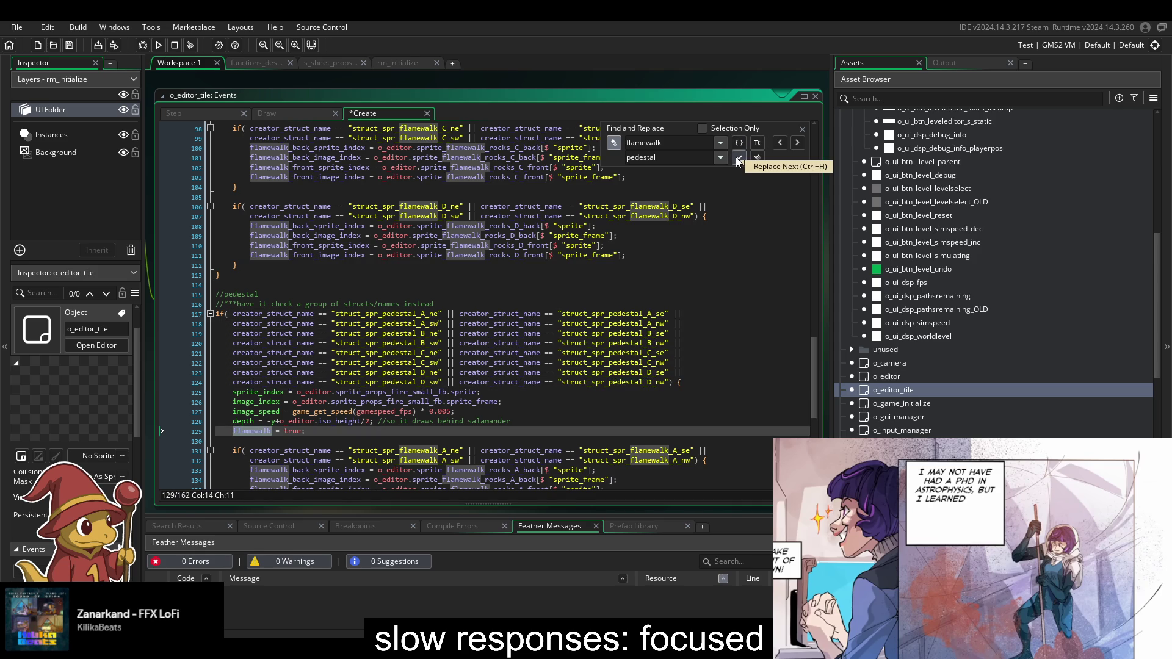
# - Rename the flamewalk flag on line 129 and the following matches to pedestal
pyautogui.scroll(-3, 732, 179)
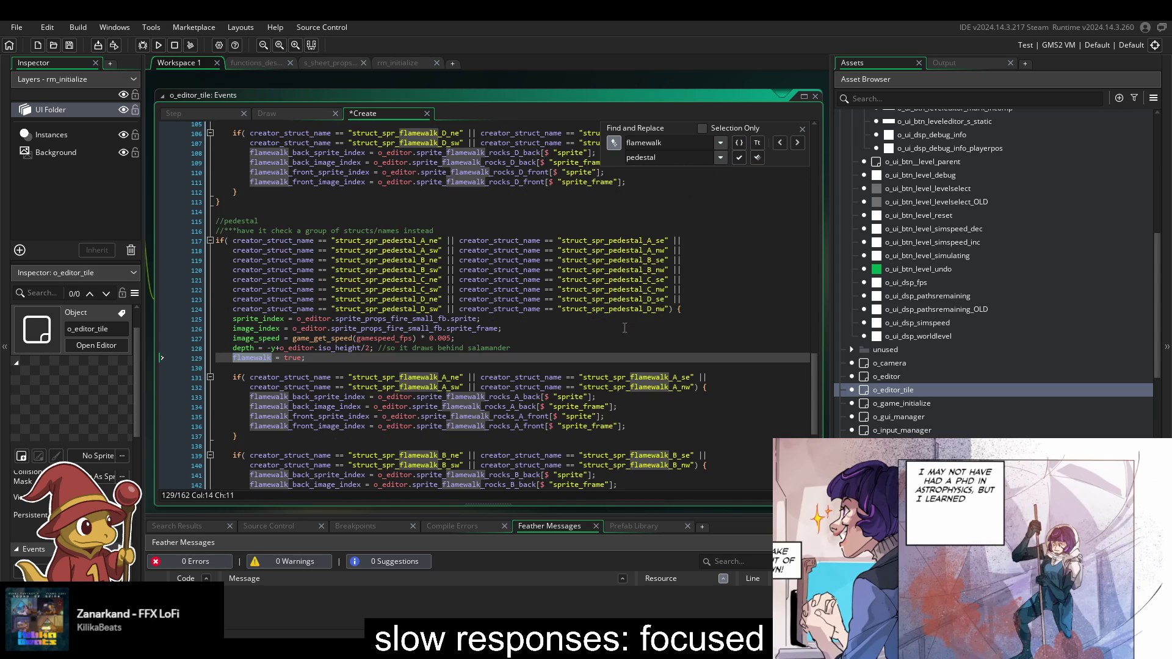
pyautogui.click(740, 163)
pyautogui.click(740, 164)
pyautogui.click(741, 163)
pyautogui.click(741, 163)
pyautogui.click(741, 163)
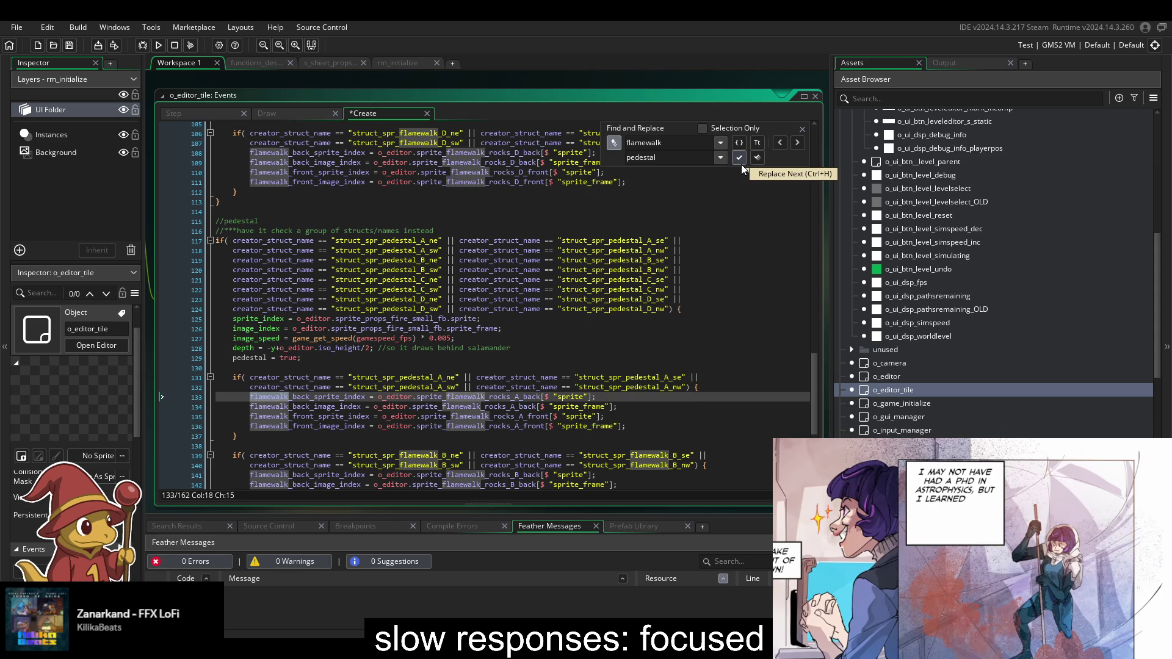
pyautogui.click(741, 163)
pyautogui.click(740, 163)
pyautogui.click(741, 164)
pyautogui.click(741, 163)
pyautogui.click(740, 164)
pyautogui.click(741, 163)
pyautogui.click(740, 164)
# - Replace the remaining flamewalk references in the A–D sprite assignments with pedestal
pyautogui.scroll(-7, 730, 188)
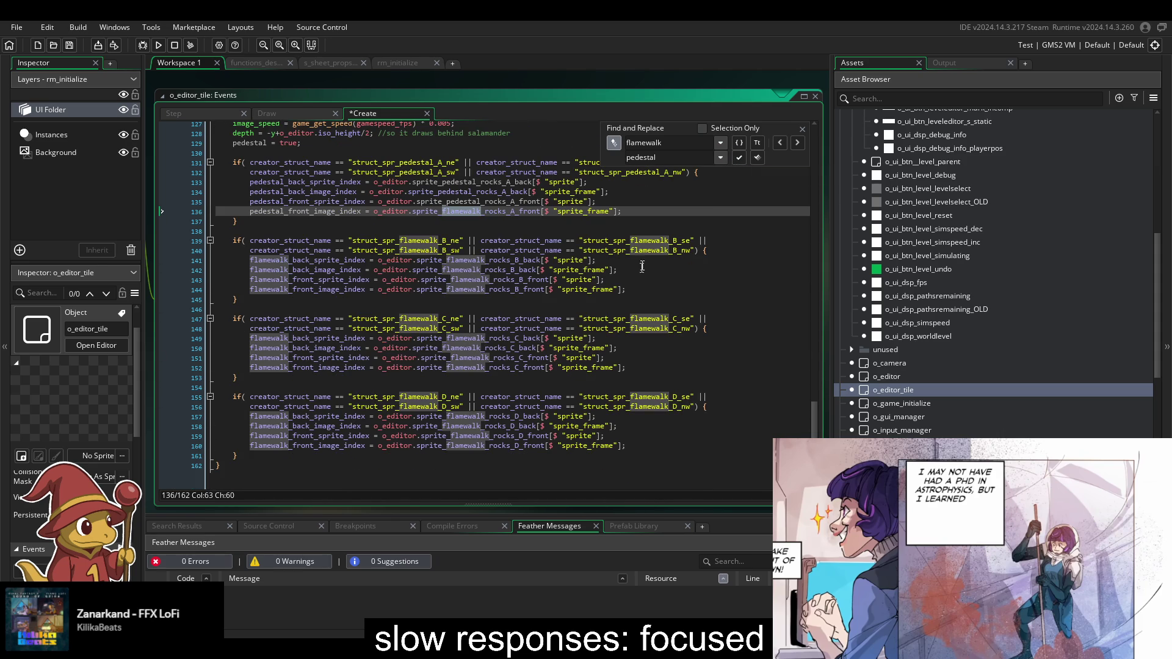
pyautogui.click(740, 157)
pyautogui.click(740, 157)
pyautogui.click(740, 158)
pyautogui.click(740, 157)
pyautogui.click(740, 157)
pyautogui.click(739, 157)
pyautogui.click(740, 157)
pyautogui.click(740, 157)
pyautogui.click(740, 158)
pyautogui.click(740, 157)
pyautogui.click(739, 157)
pyautogui.click(739, 157)
pyautogui.click(739, 158)
pyautogui.click(739, 157)
pyautogui.click(740, 158)
pyautogui.click(739, 158)
pyautogui.click(740, 157)
pyautogui.click(739, 157)
pyautogui.click(740, 158)
pyautogui.click(739, 157)
pyautogui.click(740, 158)
pyautogui.click(740, 157)
pyautogui.click(739, 157)
pyautogui.click(740, 157)
pyautogui.click(740, 157)
pyautogui.click(739, 158)
pyautogui.click(739, 158)
pyautogui.click(739, 158)
pyautogui.click(740, 158)
pyautogui.click(739, 157)
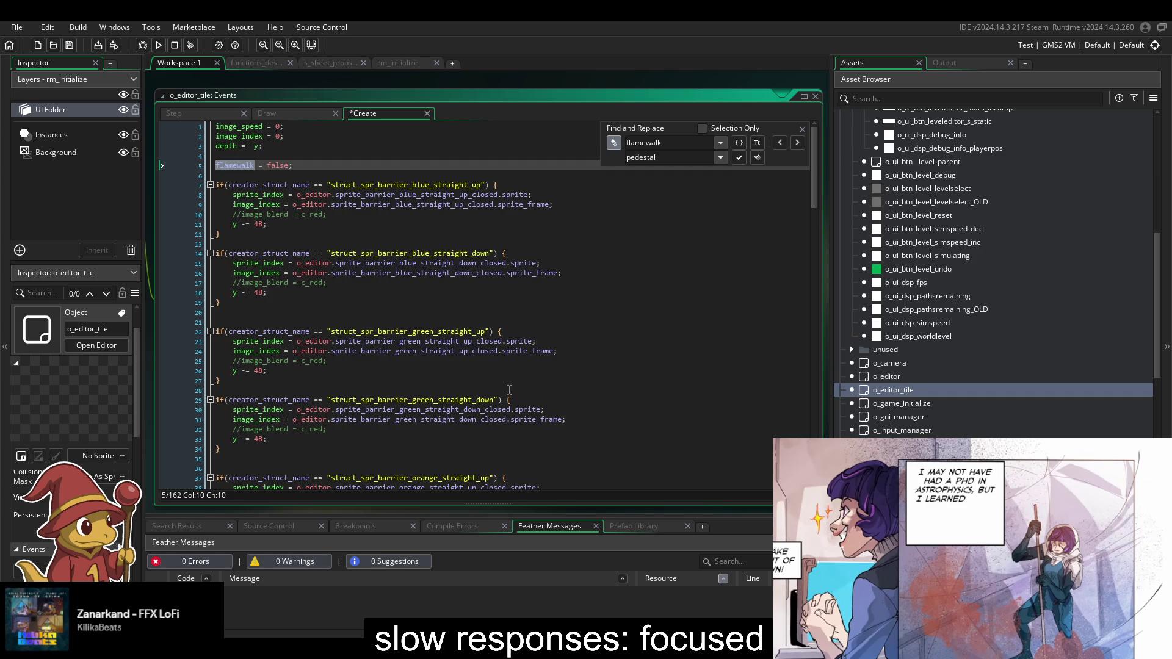
# - Dismiss Find and Replace and review the pedestal block's pedestal_rocks back and front sprite lines
pyautogui.click(802, 128)
pyautogui.scroll(-20, 538, 373)
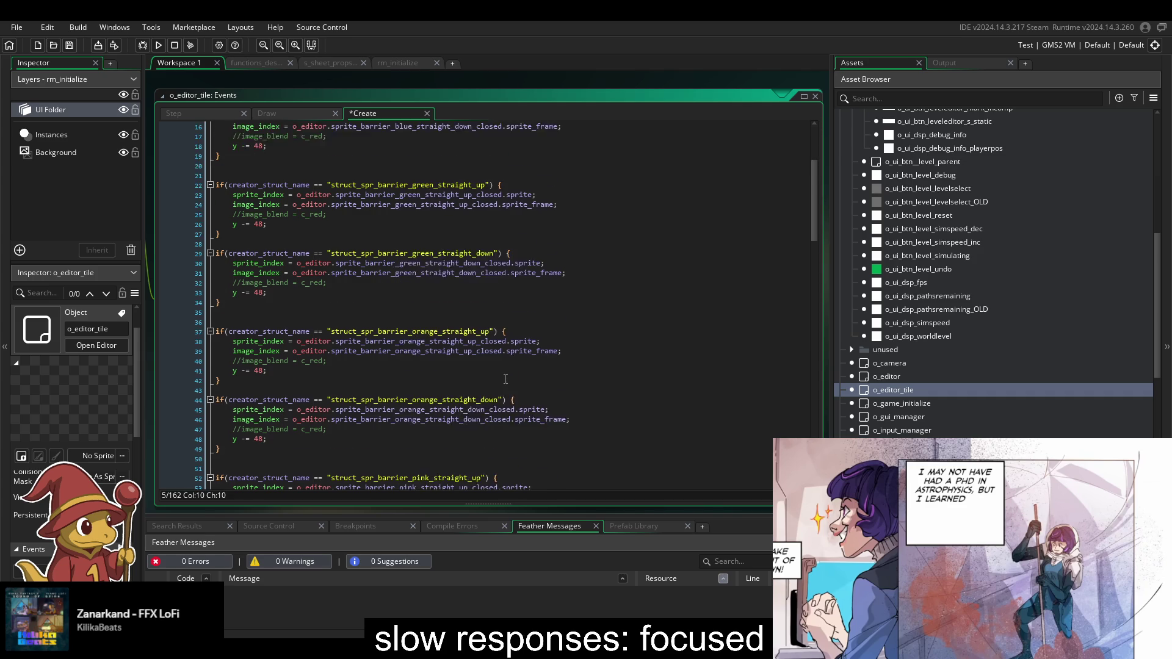
pyautogui.scroll(-1, 520, 379)
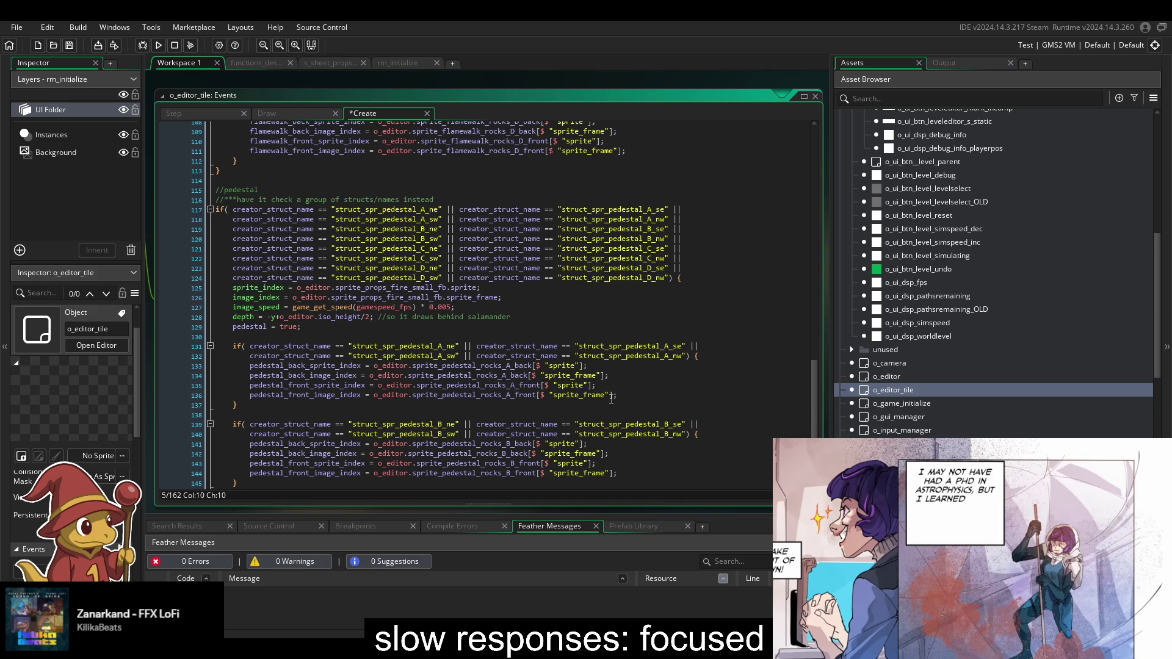
pyautogui.moveTo(624, 396); pyautogui.dragTo(641, 377)
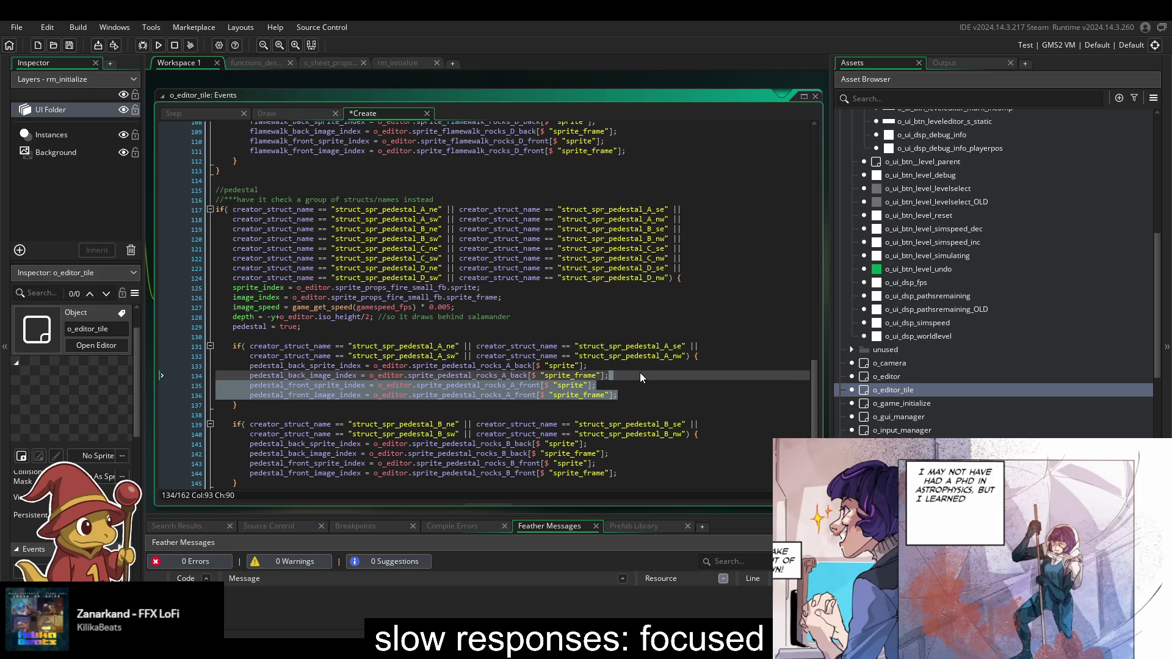
pyautogui.click(639, 375)
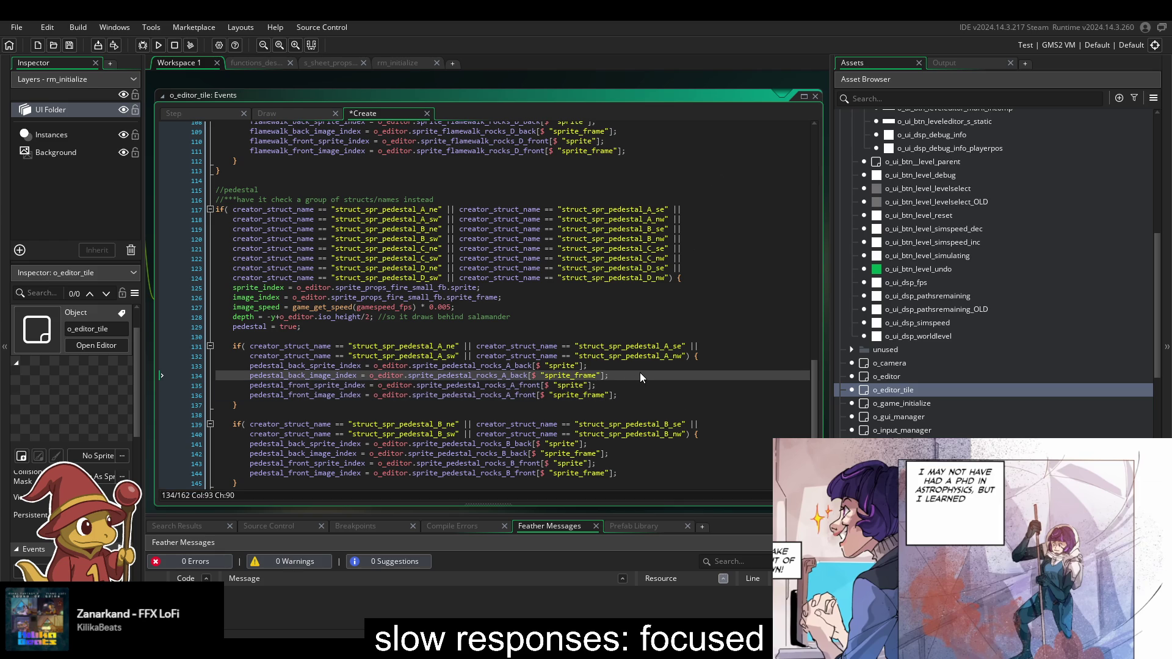
# - Swap the props_fire_small_fb sprite references for pedestal names and save the Create event
pyautogui.scroll(4, 396, 332)
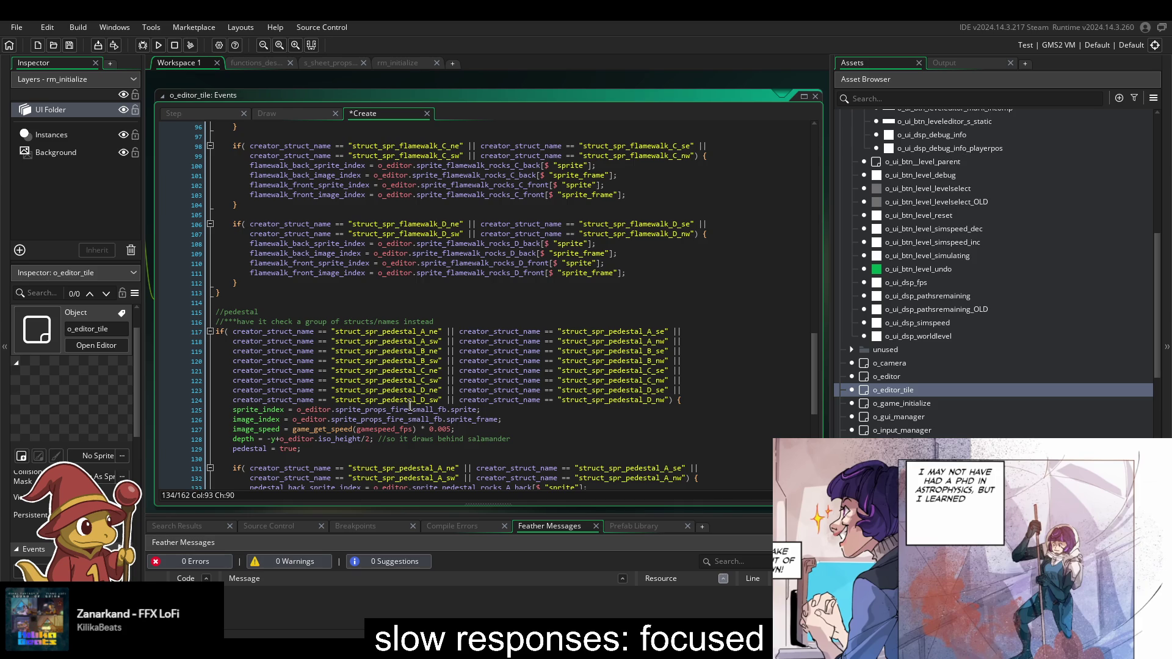
pyautogui.click(364, 409)
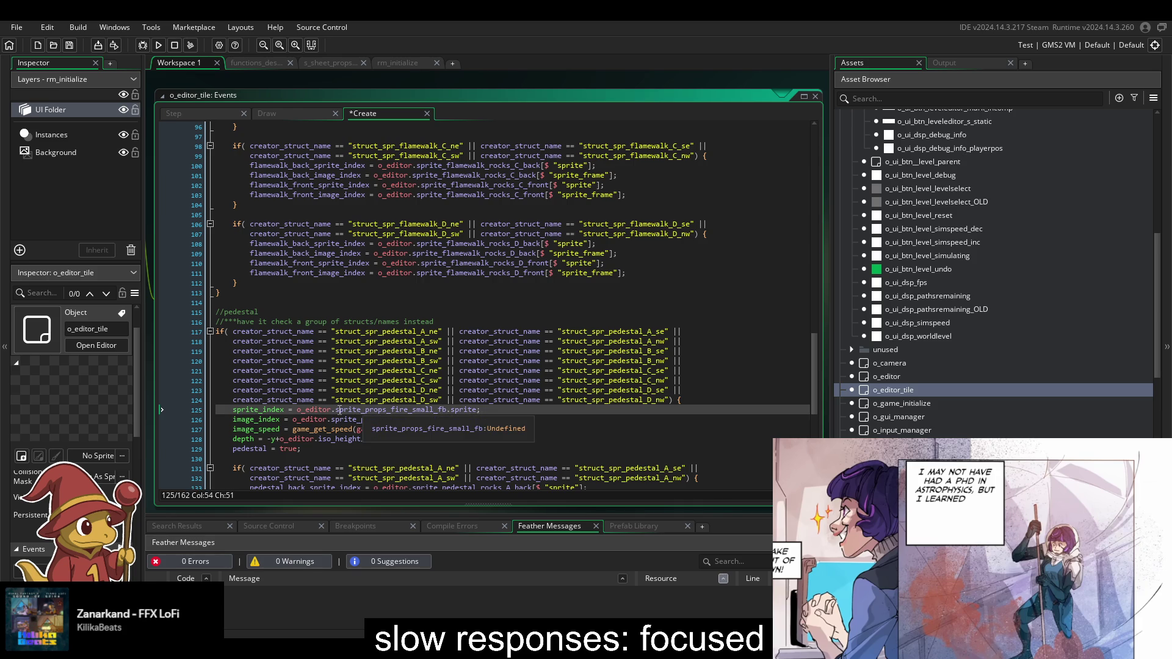
pyautogui.moveTo(365, 410); pyautogui.dragTo(450, 412)
pyautogui.write('pedestal')
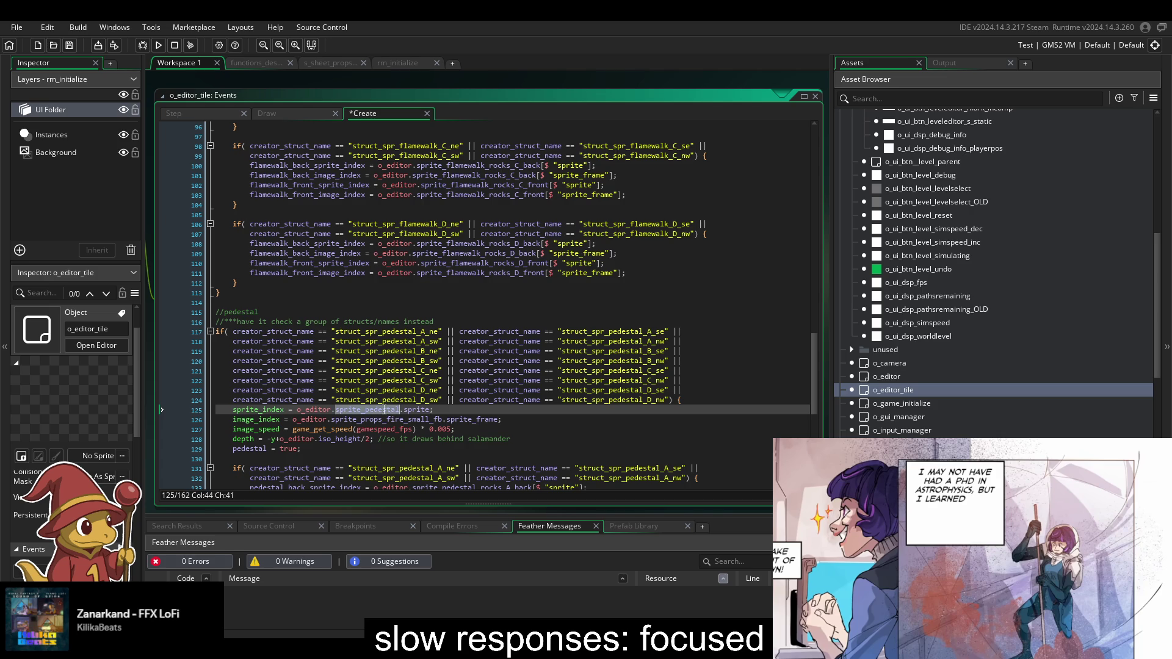
pyautogui.doubleClick(383, 421)
pyautogui.write('sprite_pedestal')
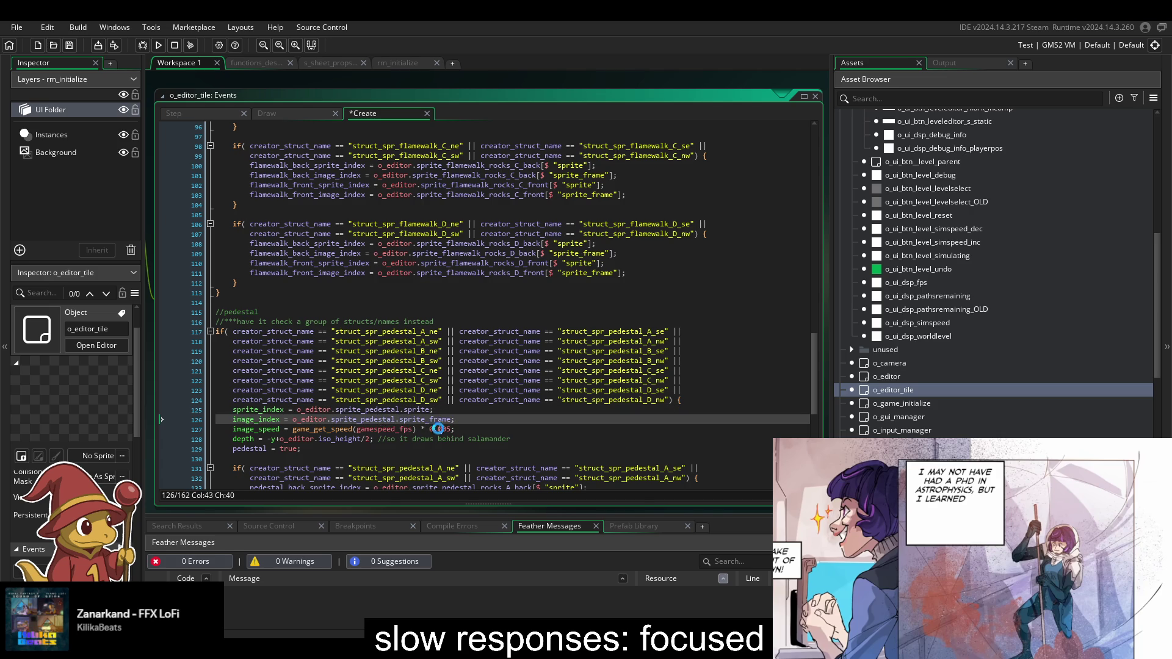
pyautogui.hotkey('ctrl', 's')
# - Comment out the depth = -y+o_editor.iso_height/2 line with Ctrl+K and save
pyautogui.click(257, 429)
pyautogui.tripleClick(257, 429)
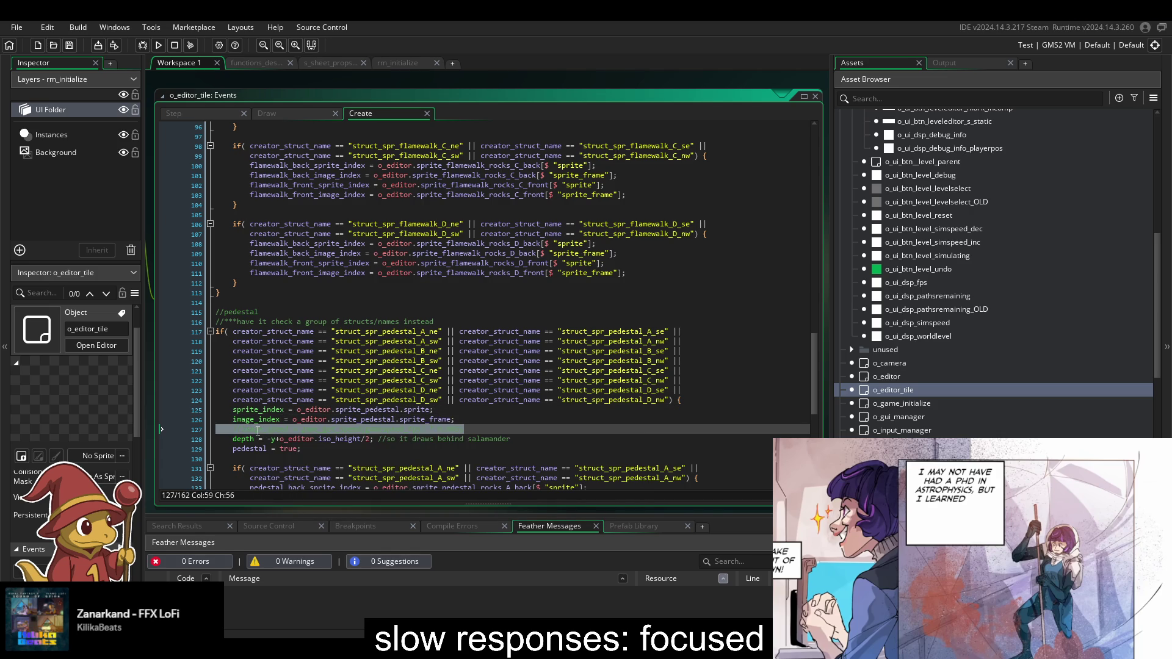
pyautogui.click(335, 430)
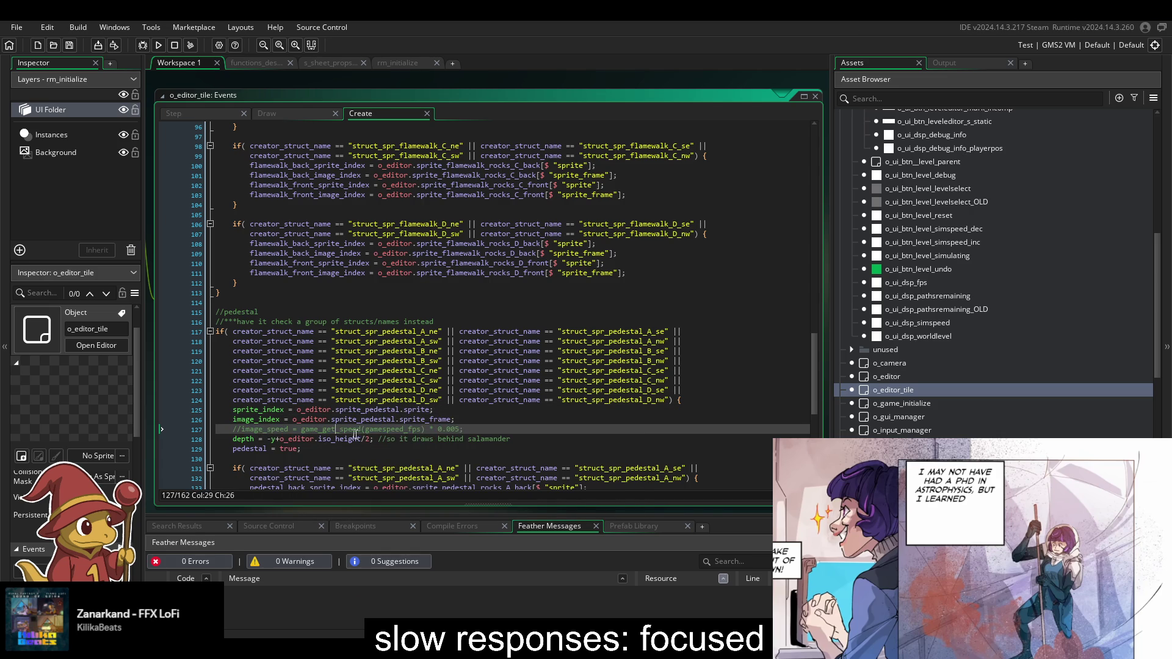
pyautogui.click(340, 439)
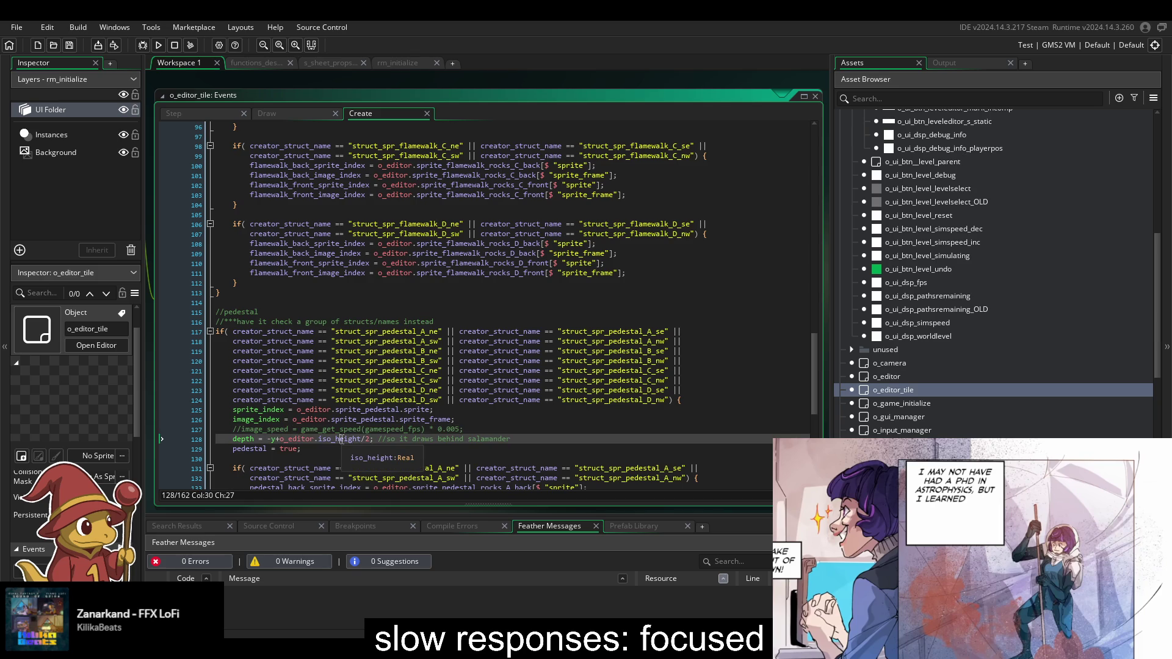
pyautogui.tripleClick(340, 439)
pyautogui.hotkey('ctrl', 'k')
pyautogui.hotkey('ctrl', 's')
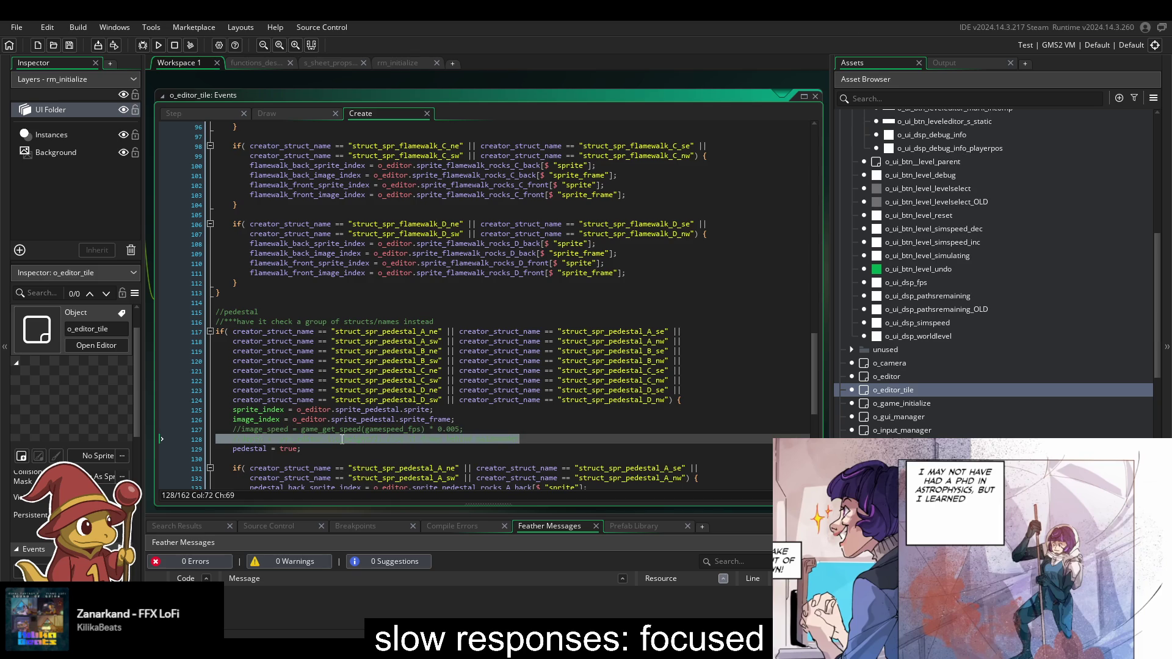
pyautogui.scroll(-2, 342, 439)
pyautogui.scroll(-2, 339, 440)
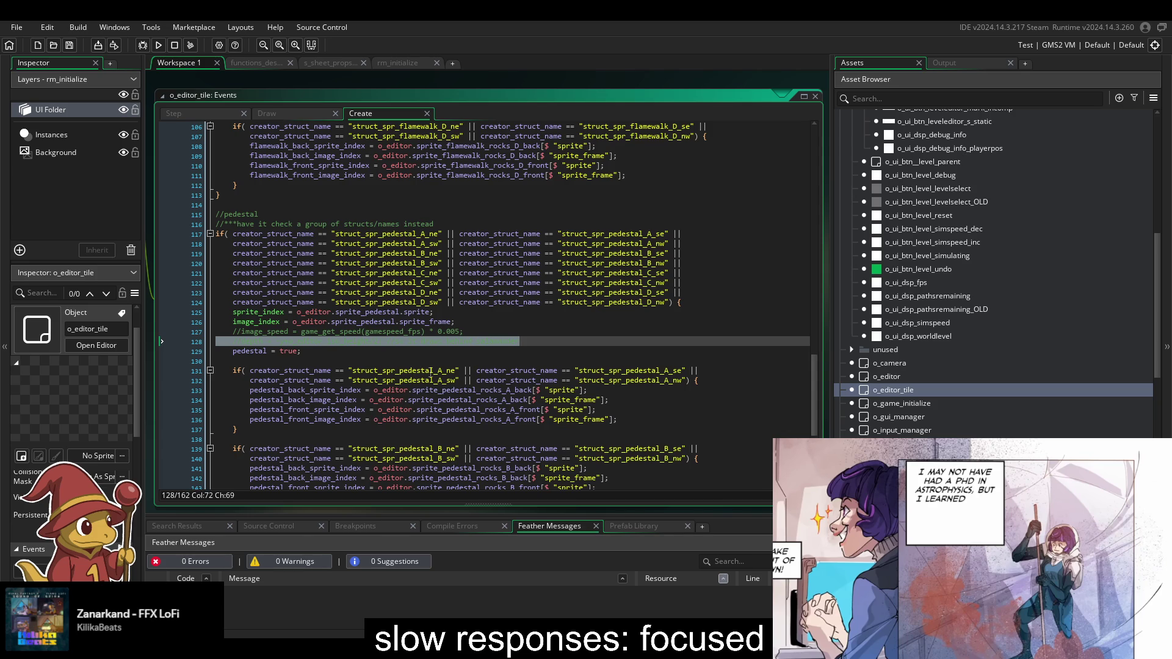
pyautogui.moveTo(393, 402)
# - Rename block A's back variables to pedestal_orb and pedestal_orb_image_index, deleting the front lines
pyautogui.moveTo(291, 391)
pyautogui.moveTo(291, 391); pyautogui.dragTo(314, 392)
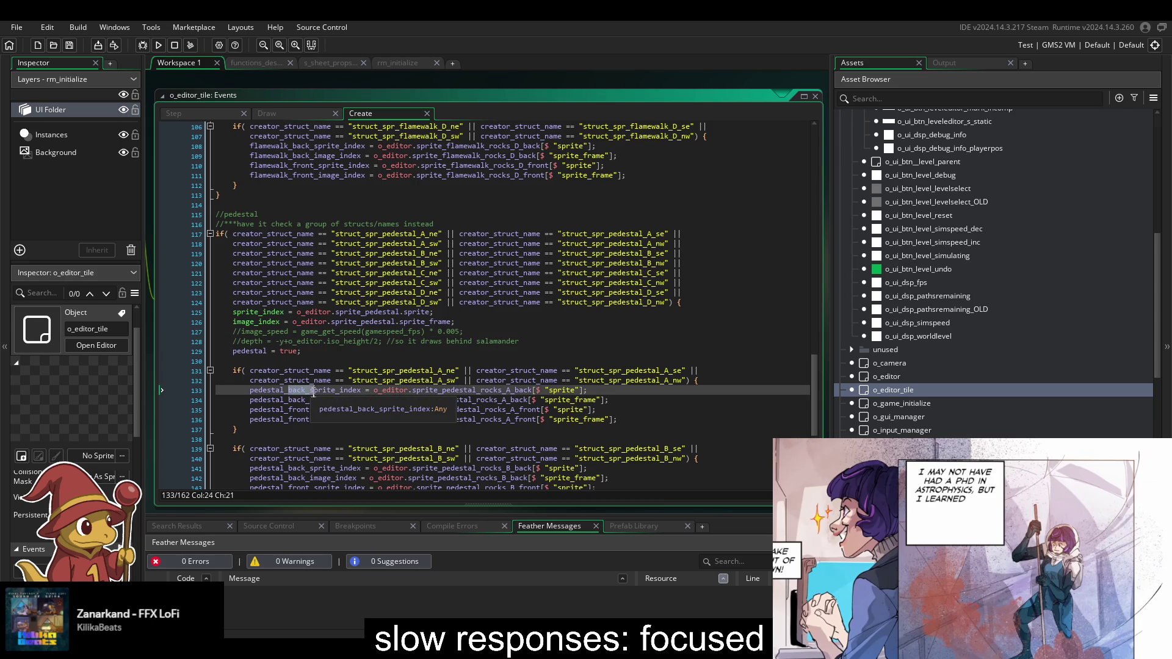
pyautogui.write('orb')
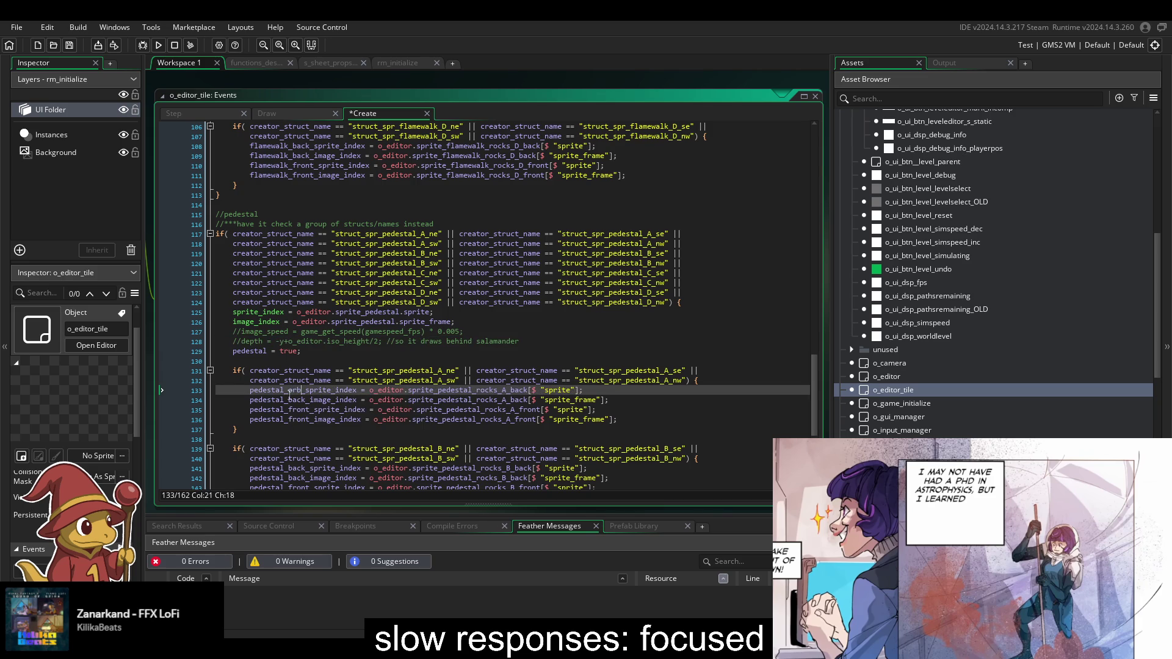
pyautogui.moveTo(301, 391)
pyautogui.mouseDown()
pyautogui.moveTo(264, 391)
pyautogui.moveTo(301, 400)
pyautogui.mouseUp()
pyautogui.hotkey('ctrl', 'c')
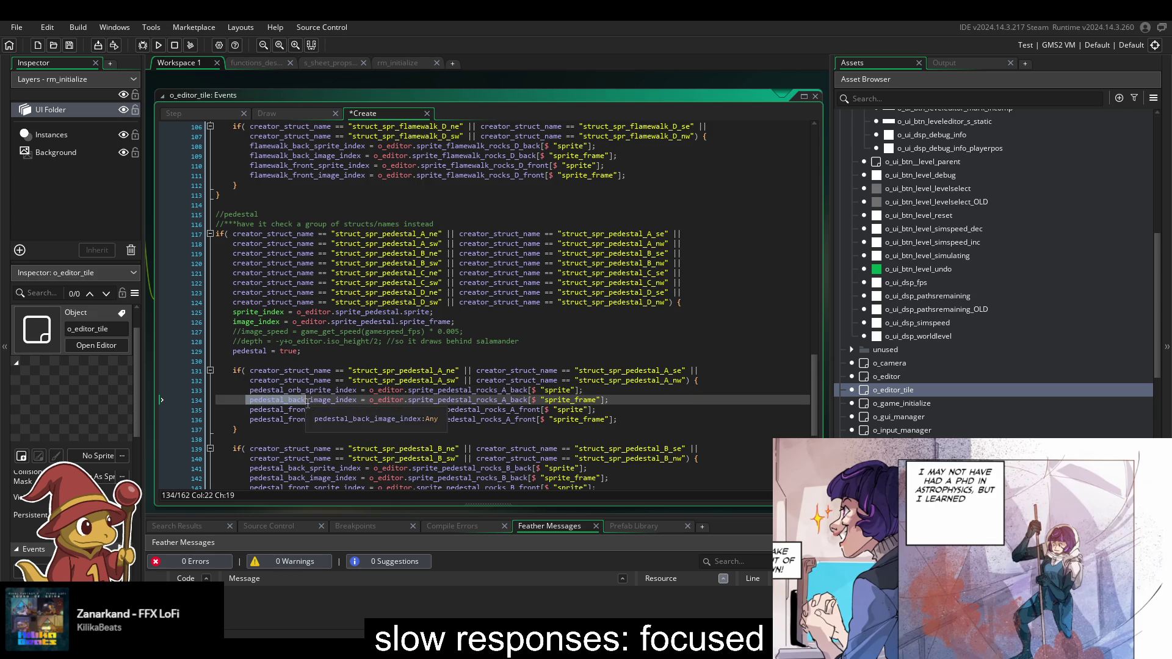
pyautogui.hotkey('ctrl', 'v')
pyautogui.moveTo(630, 423); pyautogui.dragTo(645, 402)
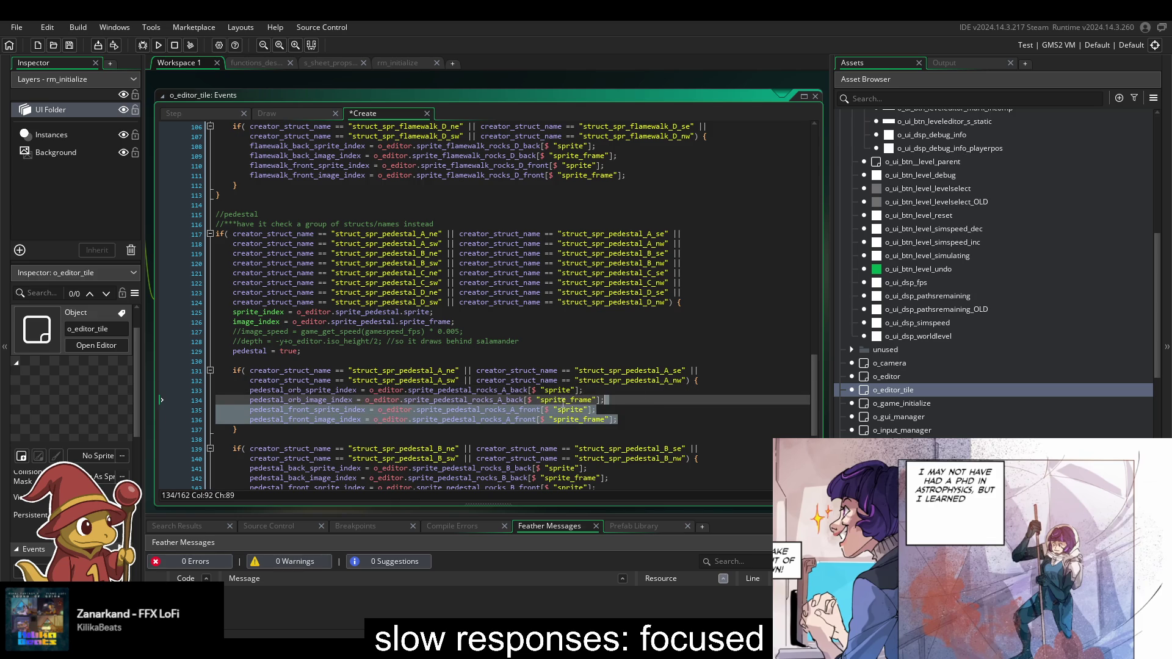
pyautogui.press('Delete')
# - Set both block A orb lines to sprite_pedestal_orb_red and copy them
pyautogui.doubleClick(464, 398)
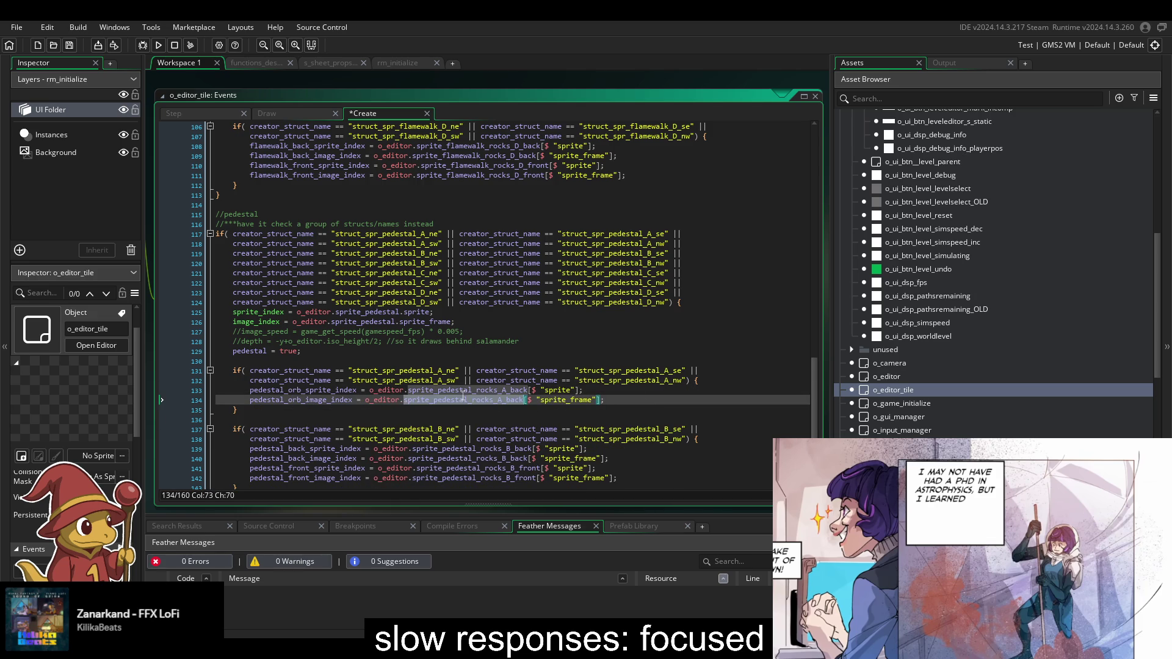
pyautogui.doubleClick(480, 391)
pyautogui.write('sprite_ped')
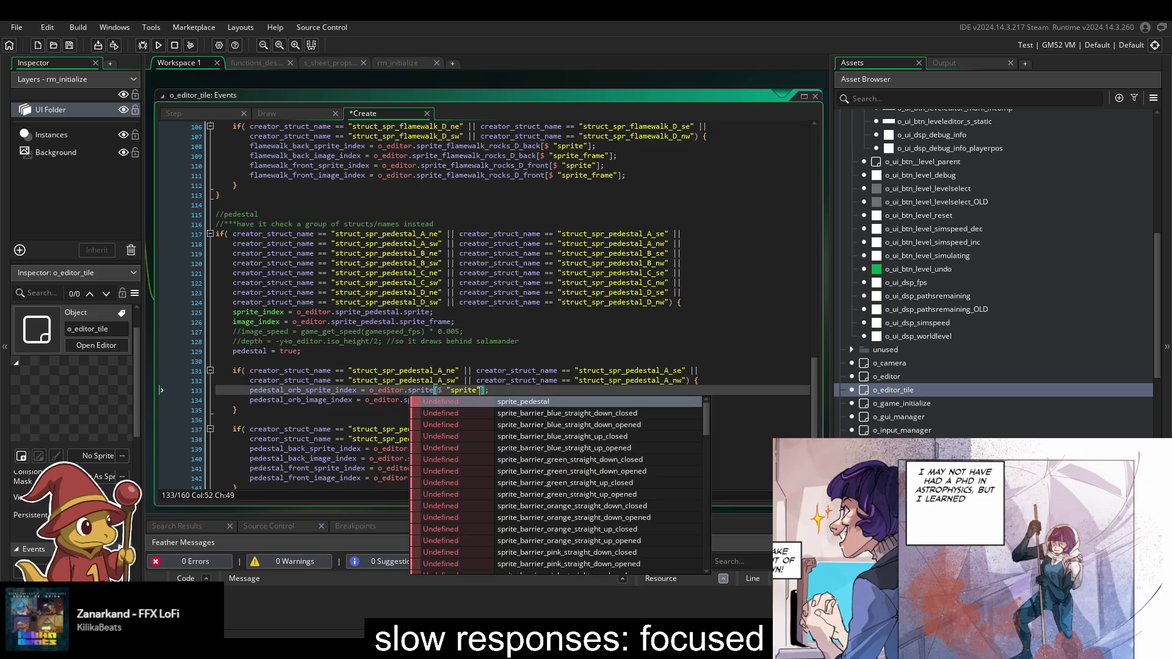
pyautogui.press('Down')
pyautogui.press('Down')
pyautogui.press('Down')
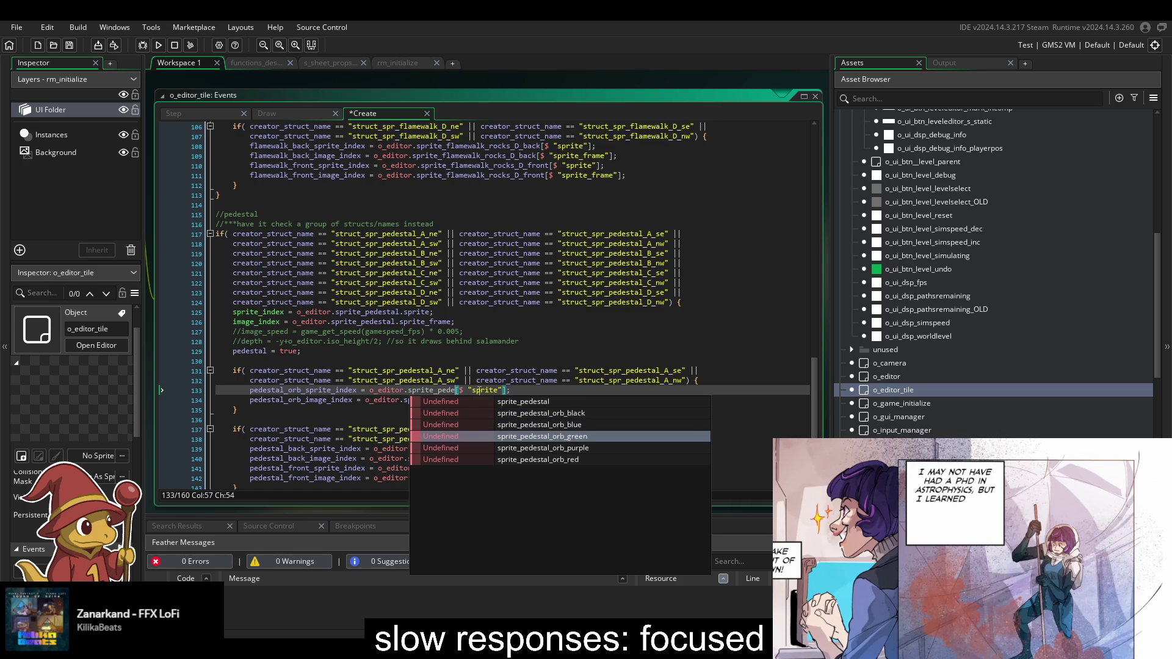
pyautogui.press('Return')
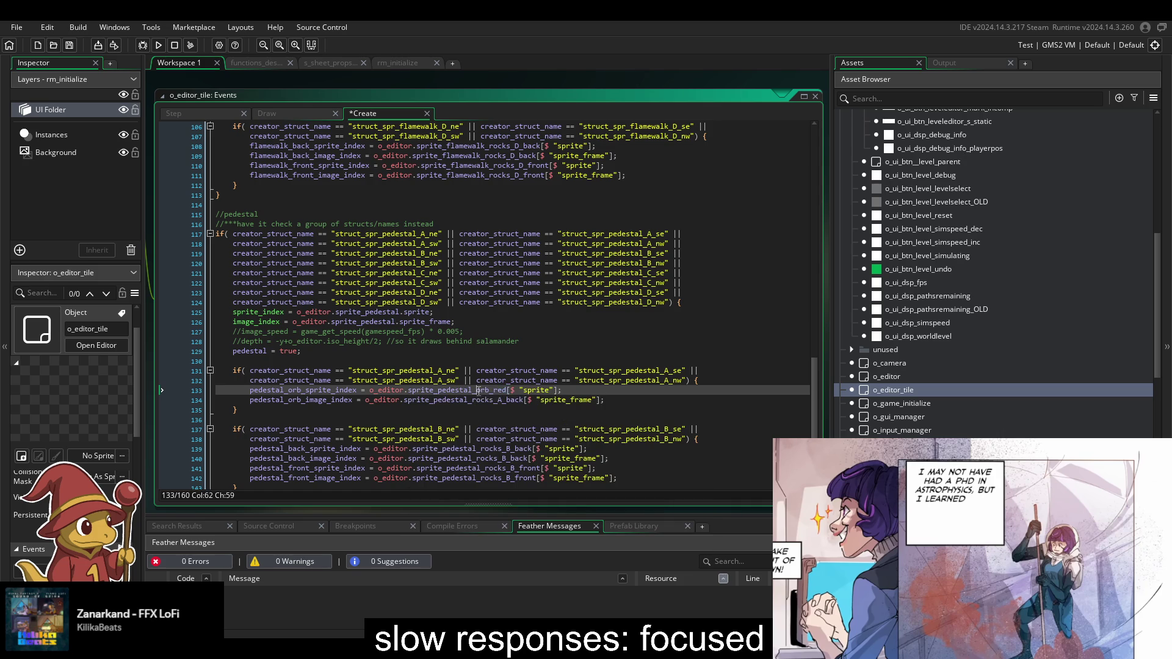
pyautogui.click(478, 400)
pyautogui.doubleClick(479, 400)
pyautogui.hotkey('ctrl', 'v')
pyautogui.scroll(-1, 478, 399)
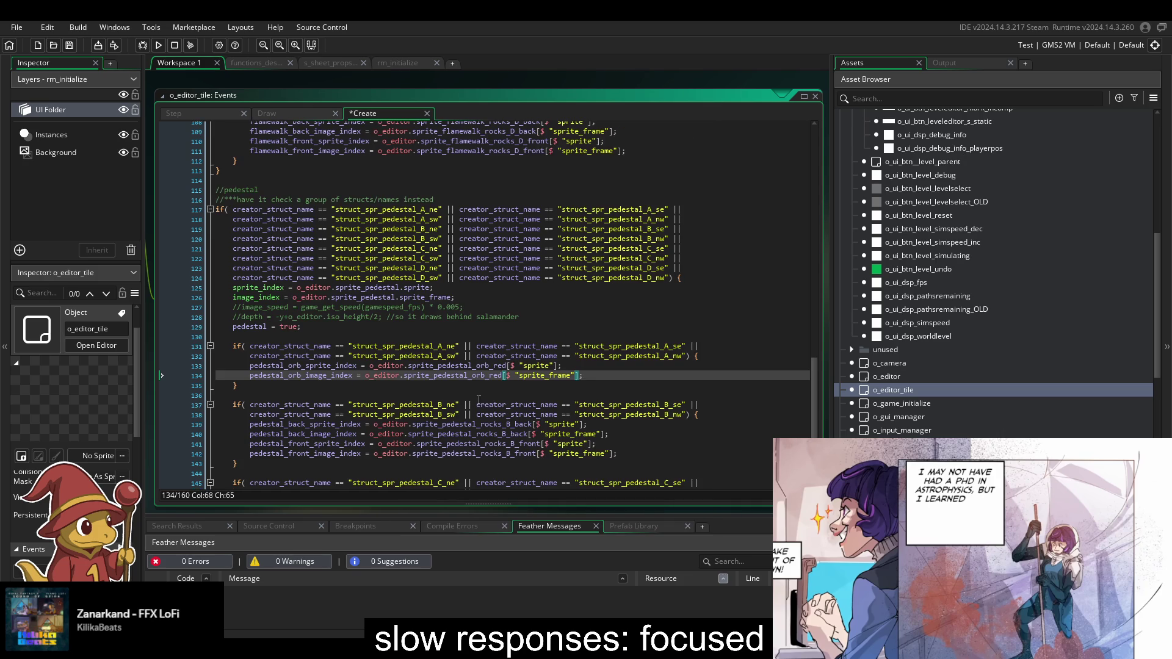
pyautogui.press('End')
pyautogui.hotkey('shift', 'Up')
pyautogui.hotkey('shift', 'Up')
pyautogui.hotkey('ctrl', 'c')
# - Paste the orb lines over block B and change them to sprite_pedestal_orb_blue
pyautogui.scroll(-2, 662, 395)
pyautogui.click(662, 405)
pyautogui.hotkey('shift', 'Up')
pyautogui.hotkey('shift', 'Up')
pyautogui.hotkey('shift', 'Up')
pyautogui.hotkey('ctrl', 'v')
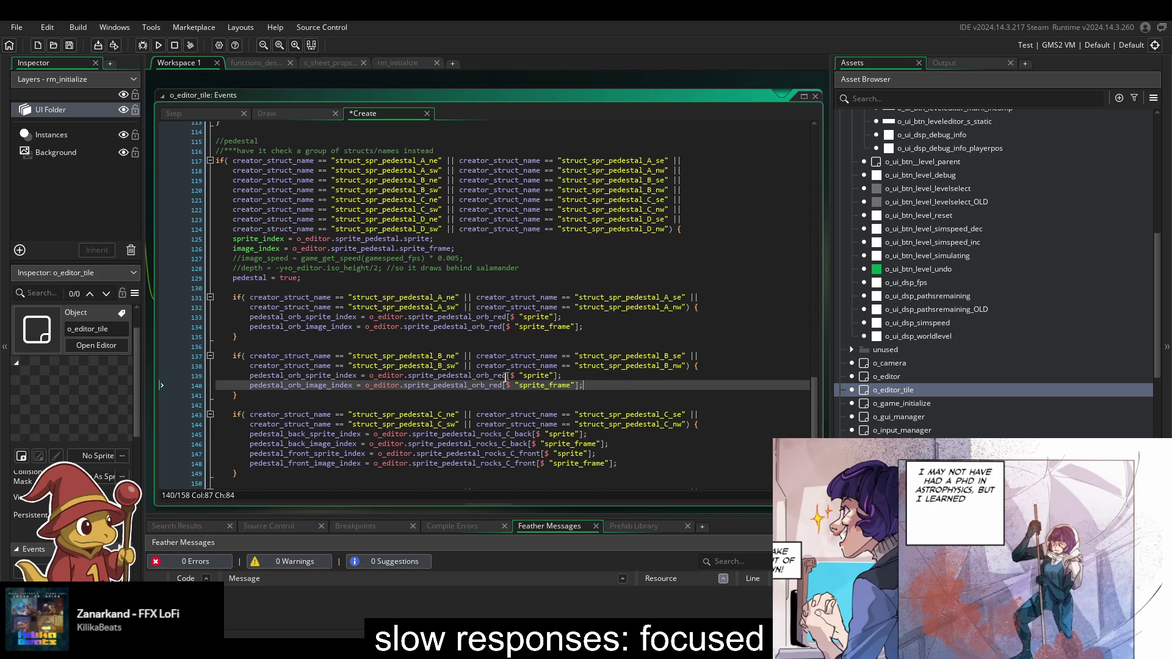
pyautogui.moveTo(493, 375); pyautogui.dragTo(506, 375)
pyautogui.write('blue')
pyautogui.press('Right')
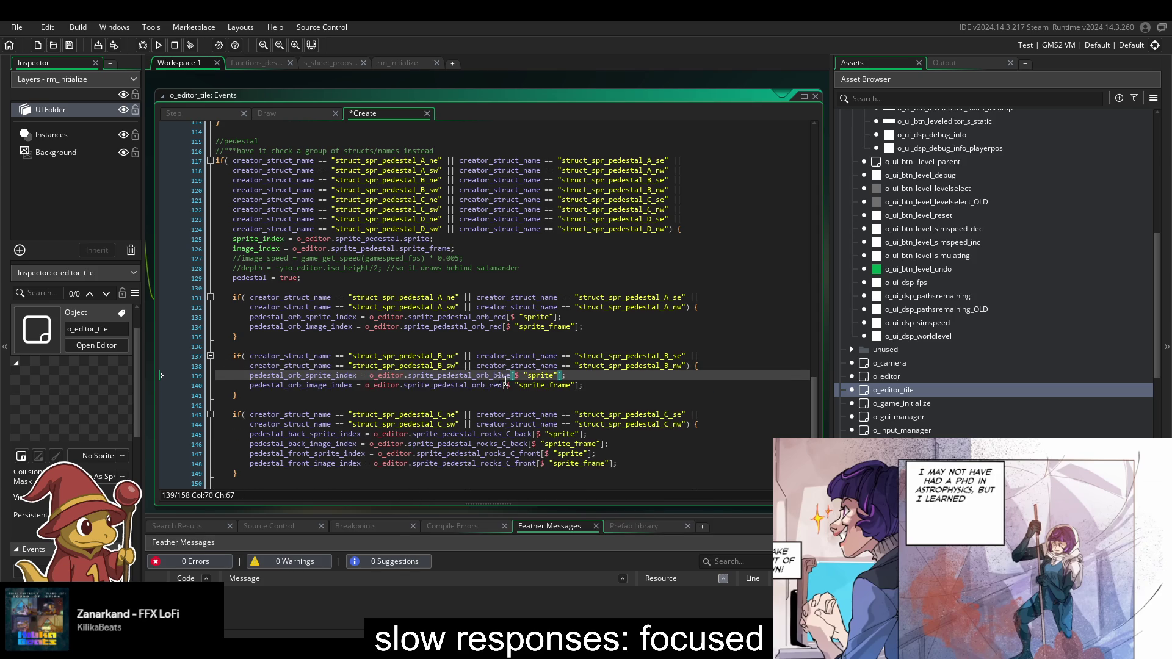
pyautogui.moveTo(488, 385); pyautogui.dragTo(502, 385)
pyautogui.click(501, 386)
pyautogui.press('BackSpace')
pyautogui.press('BackSpace')
pyautogui.press('Delete')
pyautogui.write('blue')
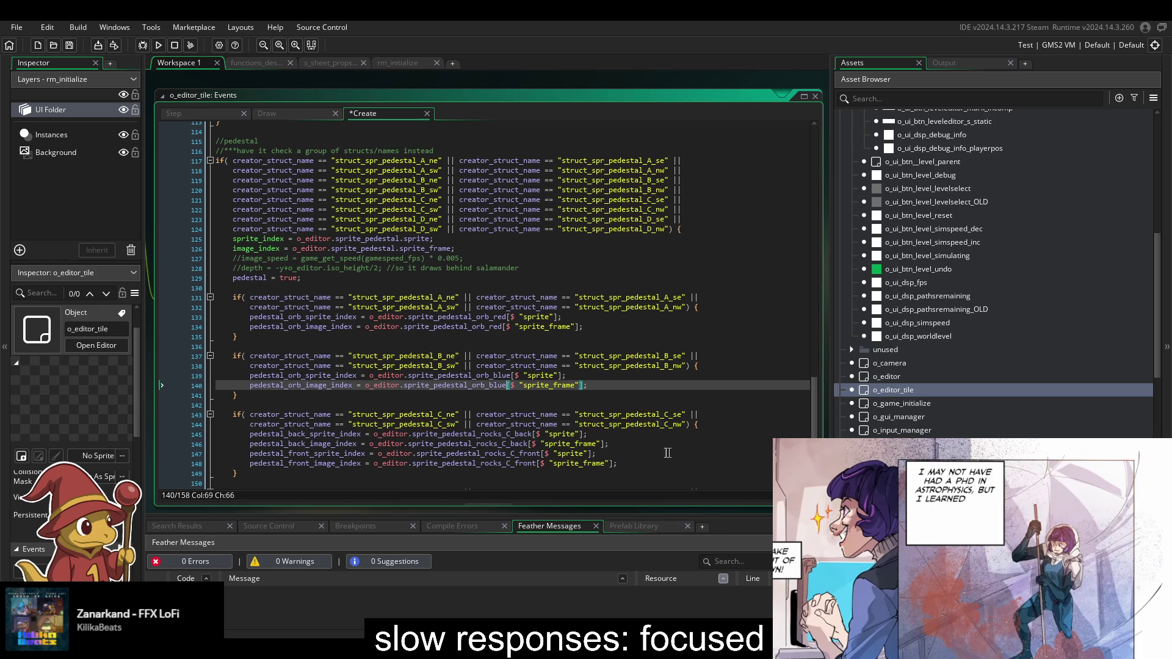
# - Paste the orb lines over block C and change them to sprite_pedestal_orb_green
pyautogui.moveTo(632, 463); pyautogui.dragTo(250, 434)
pyautogui.hotkey('ctrl', 'v')
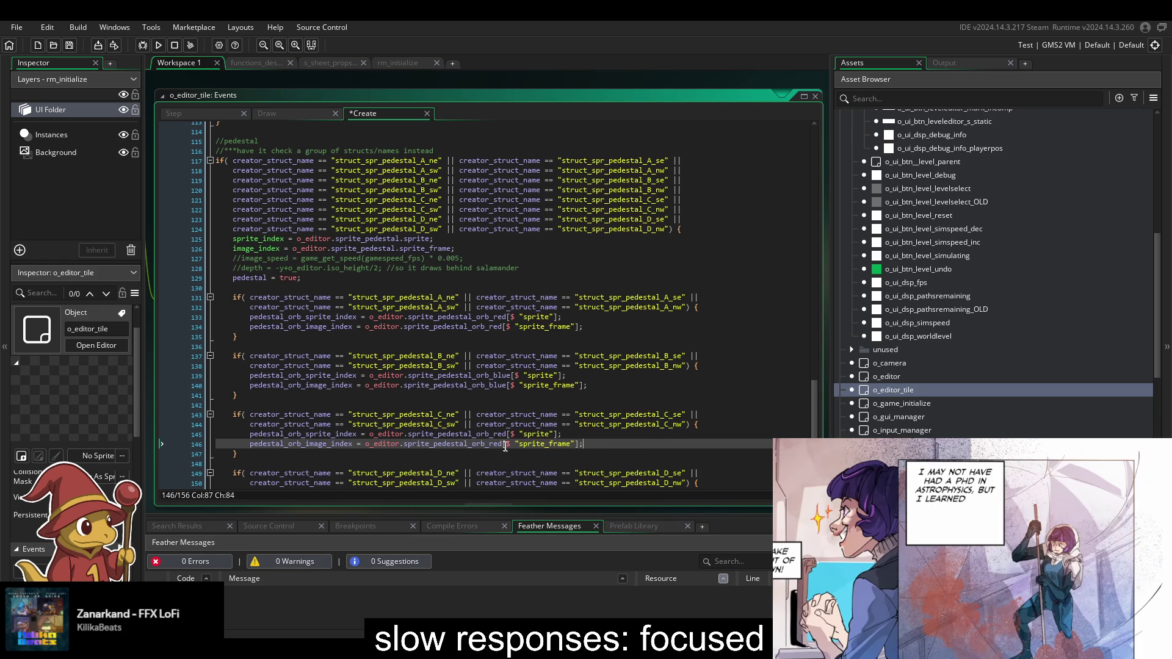
pyautogui.moveTo(493, 433); pyautogui.dragTo(507, 433)
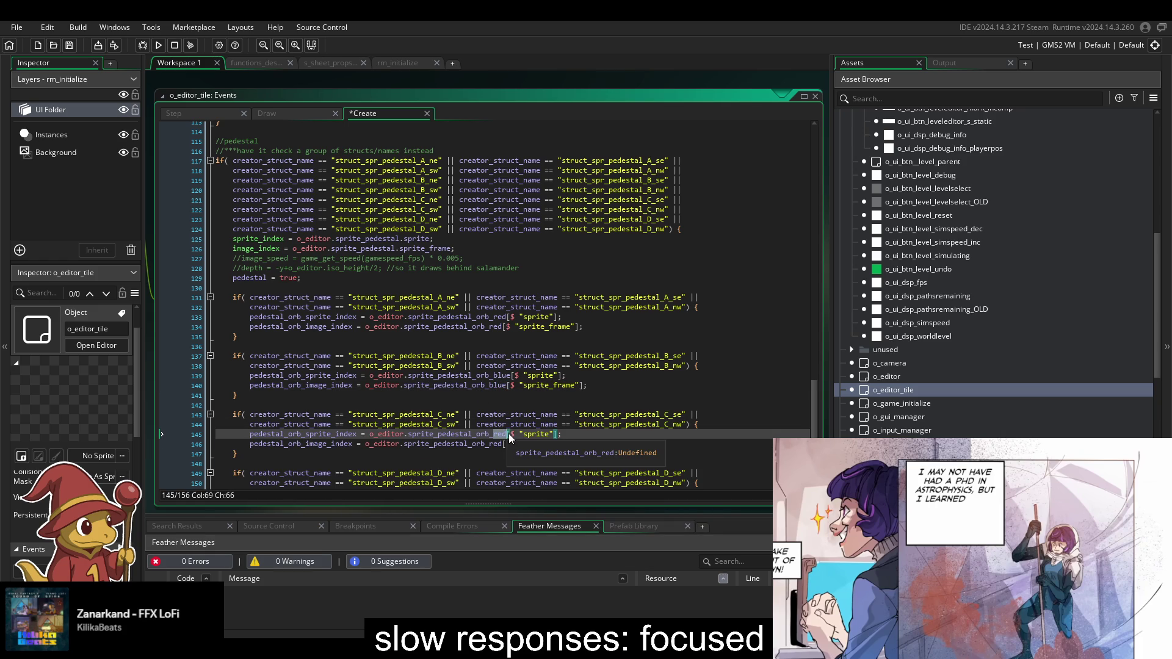
pyautogui.write('gree')
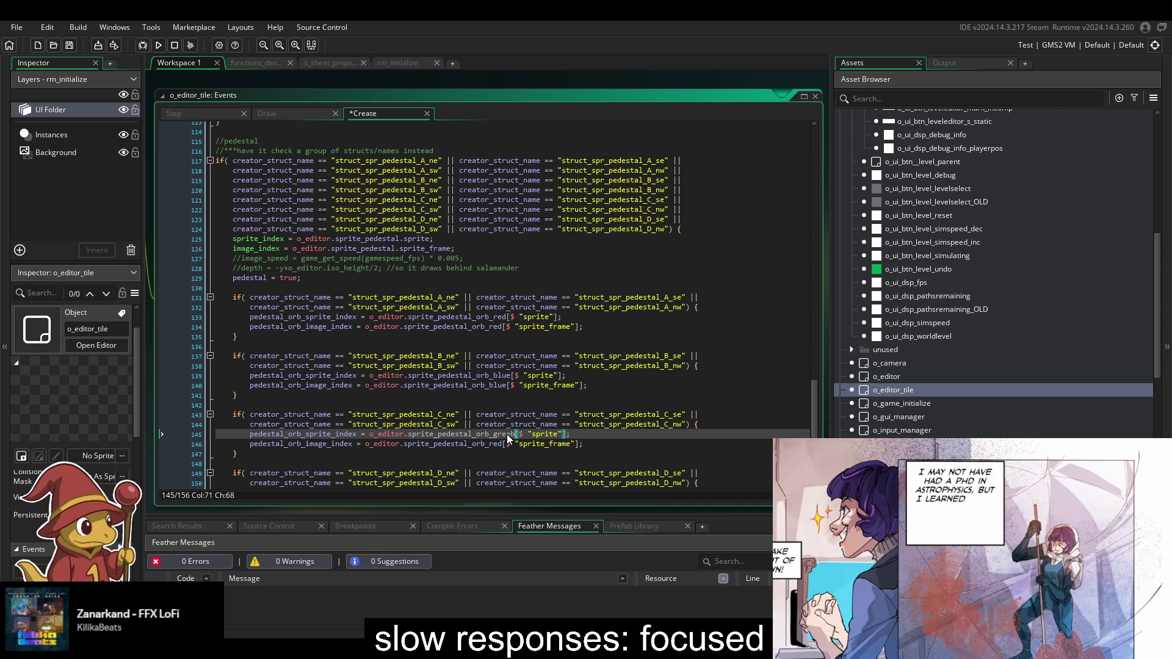
pyautogui.write('n')
pyautogui.moveTo(487, 443); pyautogui.dragTo(500, 443)
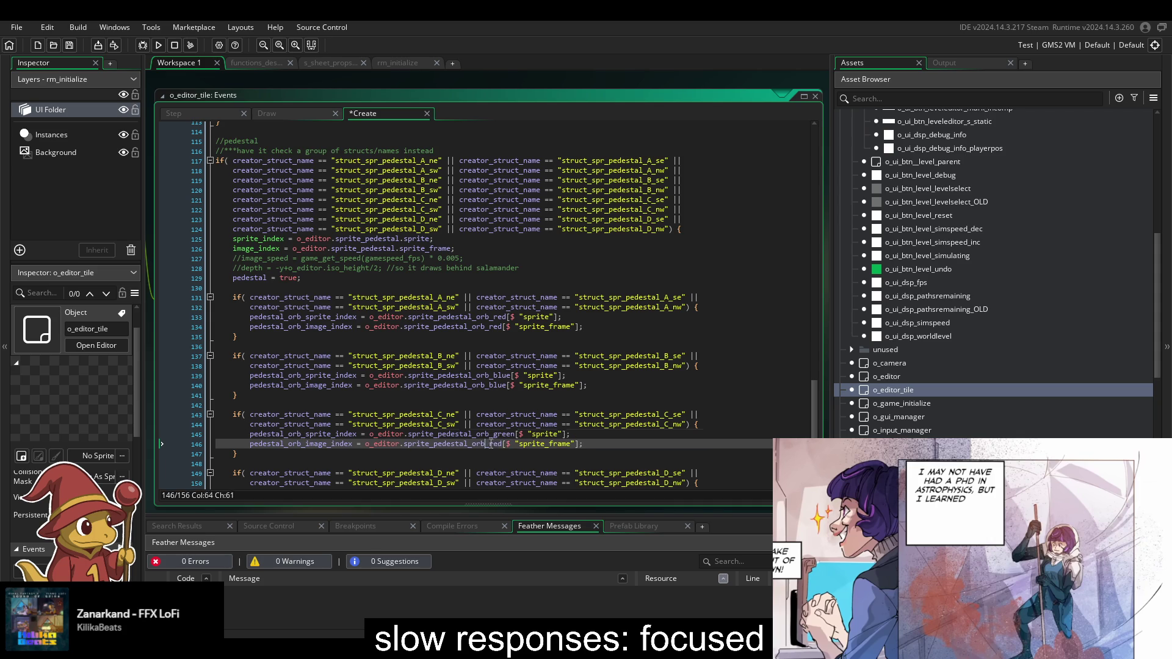
pyautogui.write('green')
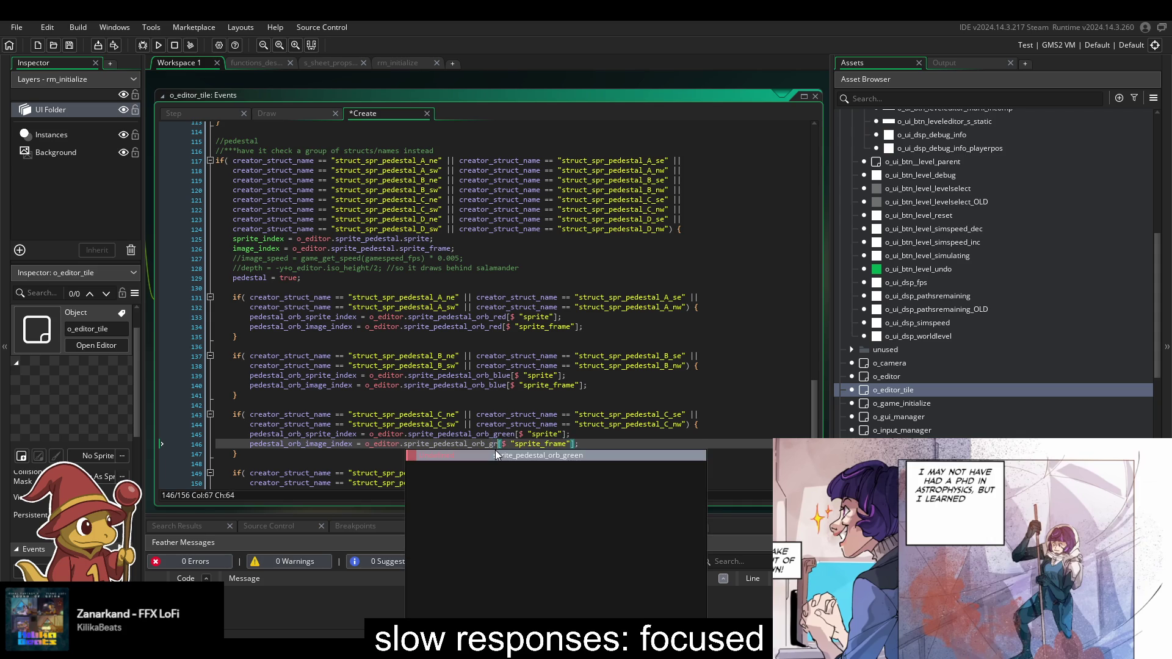
# - Replace block D's lines with orb lines using sprite_pedestal_orb_purple, then save
pyautogui.scroll(-3, 495, 449)
pyautogui.moveTo(619, 445)
pyautogui.mouseDown()
pyautogui.moveTo(724, 421)
pyautogui.moveTo(731, 402)
pyautogui.mouseUp()
pyautogui.hotkey('ctrl', 'v')
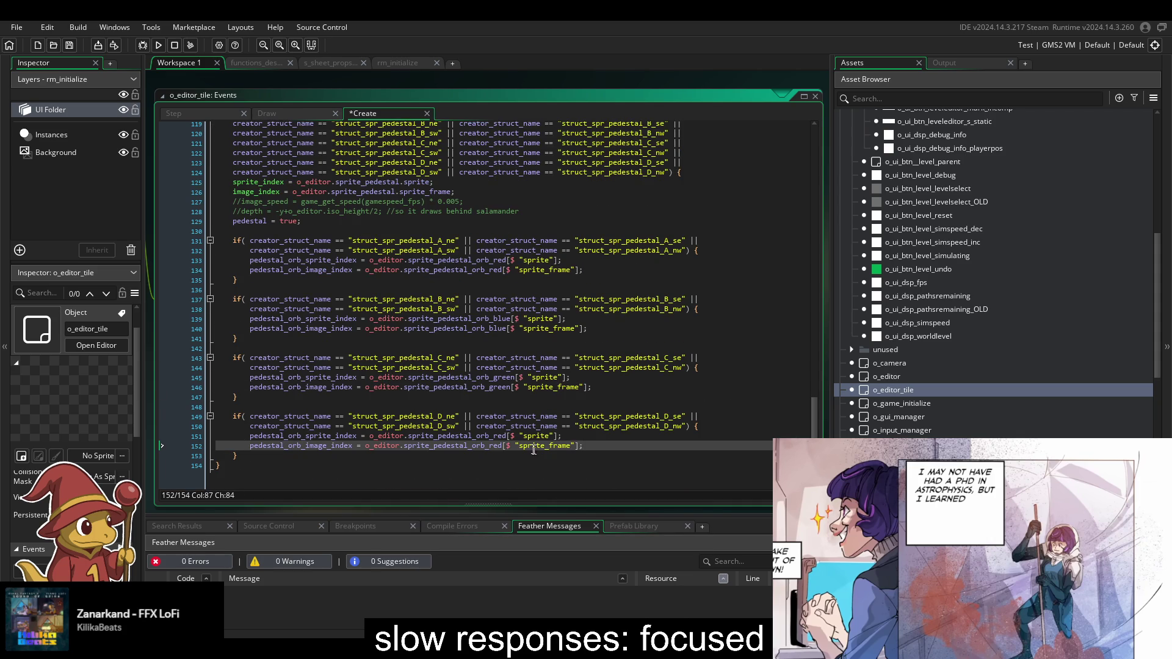
pyautogui.doubleClick(499, 436)
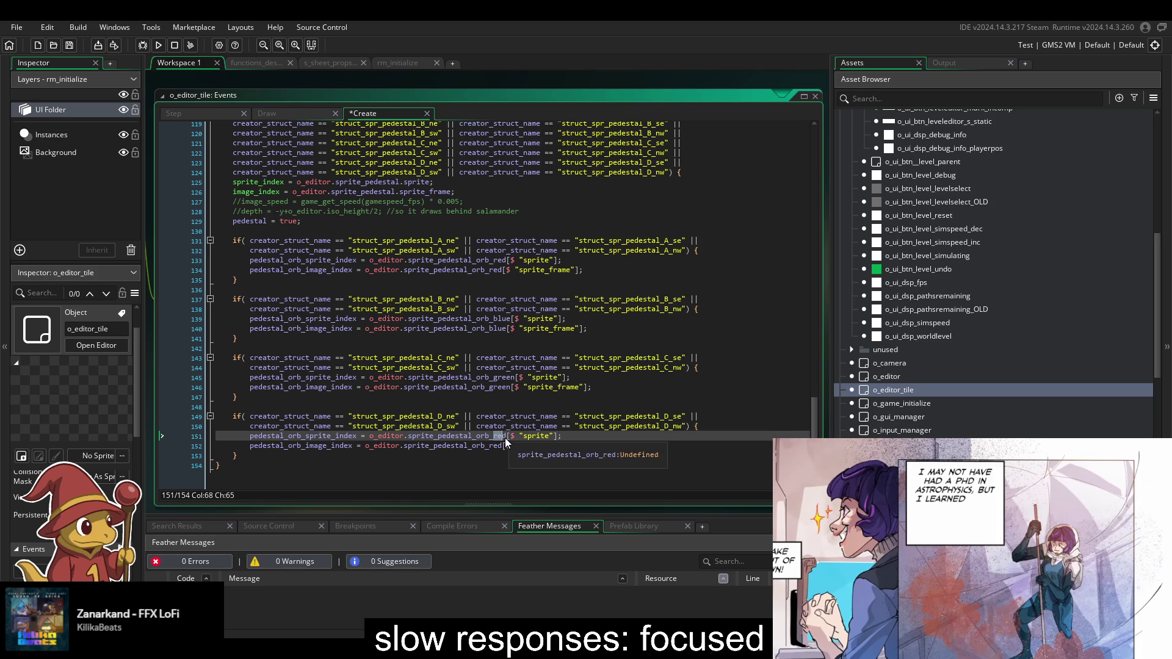
pyautogui.write('purple')
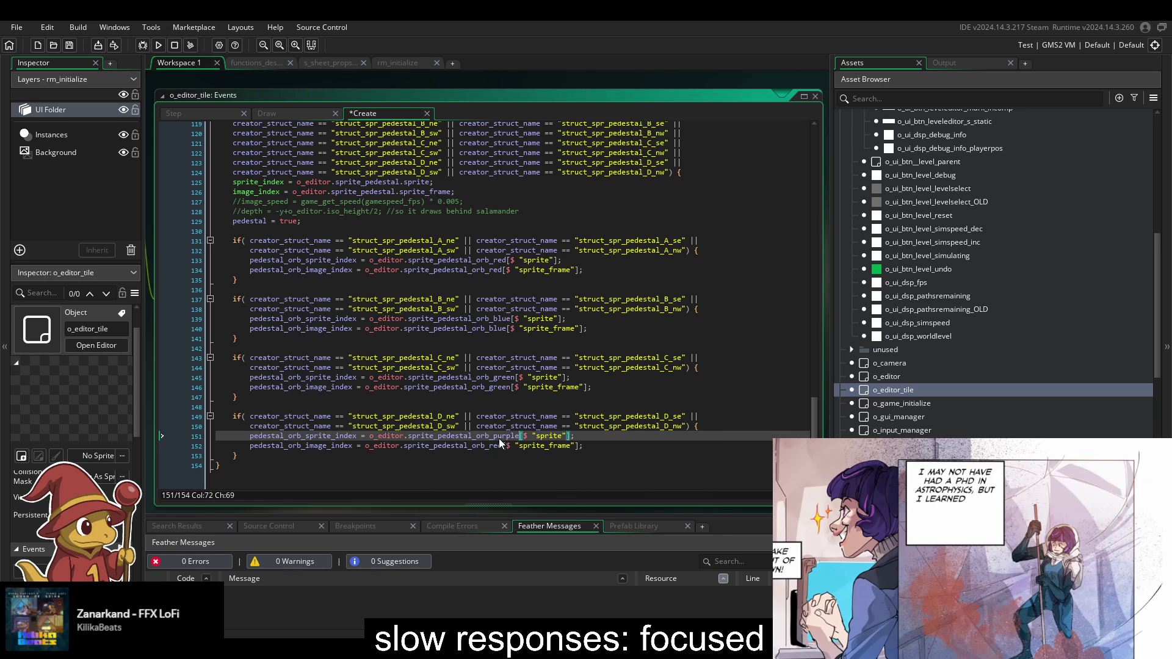
pyautogui.doubleClick(495, 446)
pyautogui.press('BackSpace')
pyautogui.press('BackSpace')
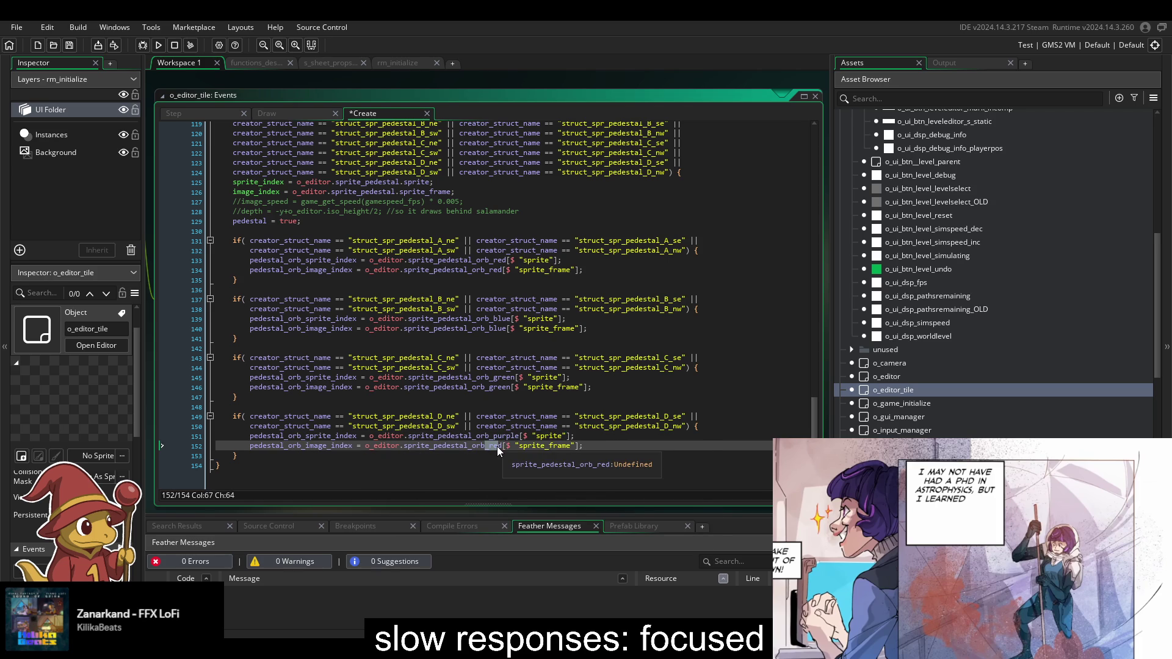
pyautogui.write('_purples')
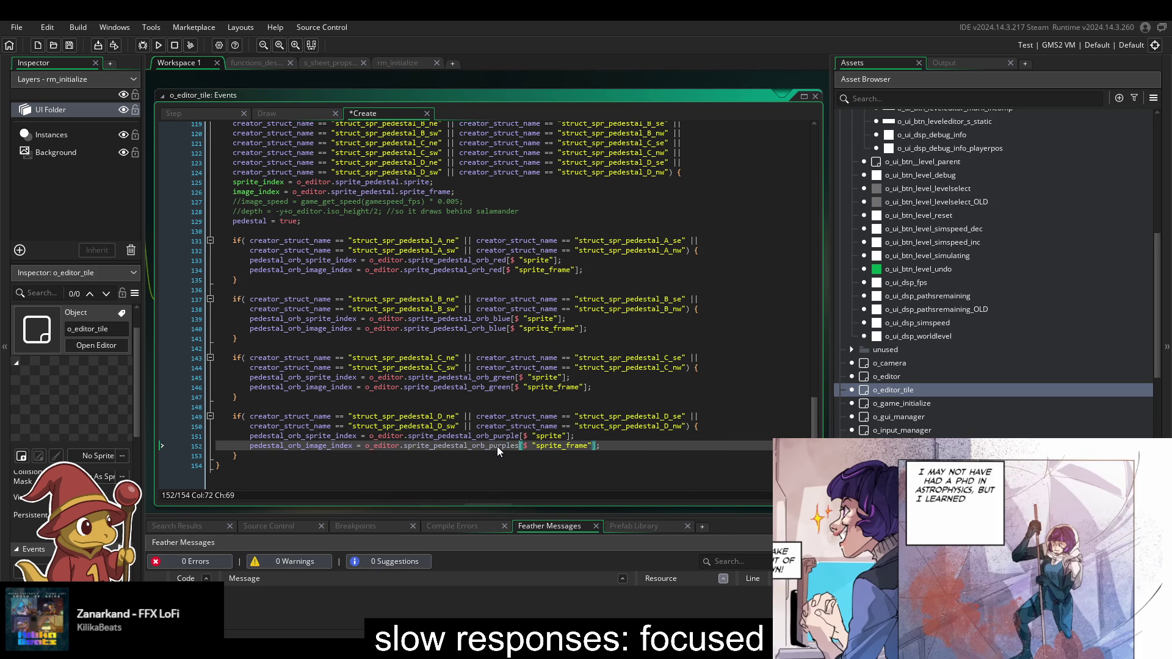
pyautogui.press('BackSpace')
pyautogui.hotkey('ctrl', 's')
# - Scroll through the finished 154-line pedestal block to check the A–D orb assignments
pyautogui.scroll(4, 703, 482)
pyautogui.scroll(-4, 589, 403)
pyautogui.scroll(2, 591, 403)
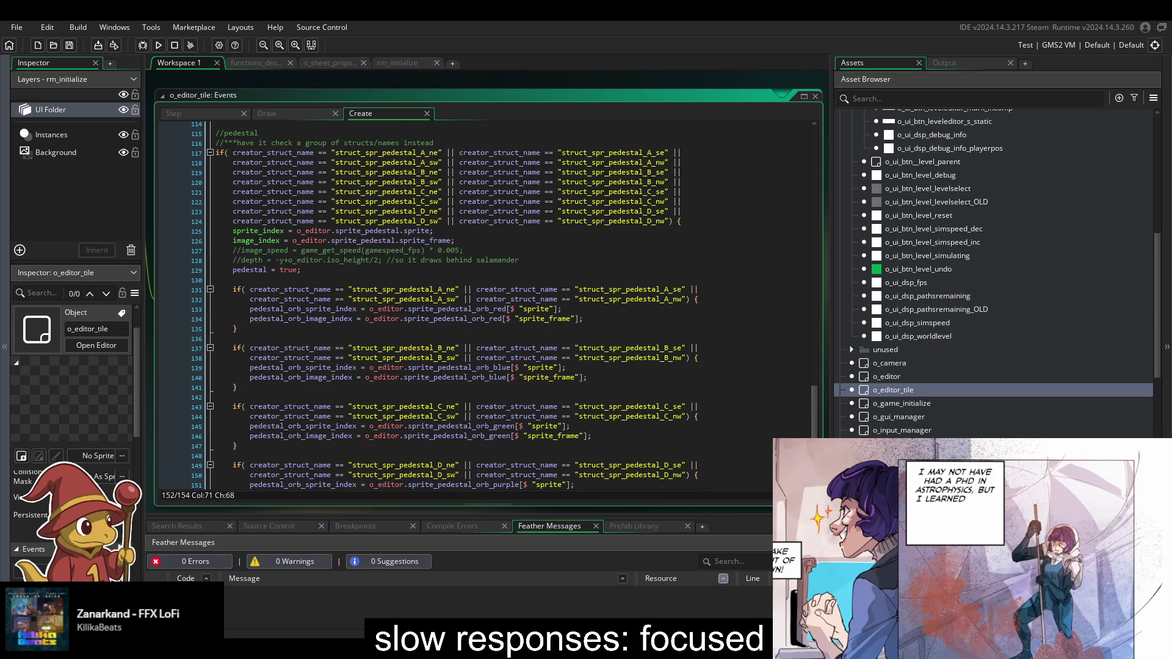
pyautogui.scroll(-2, 347, 395)
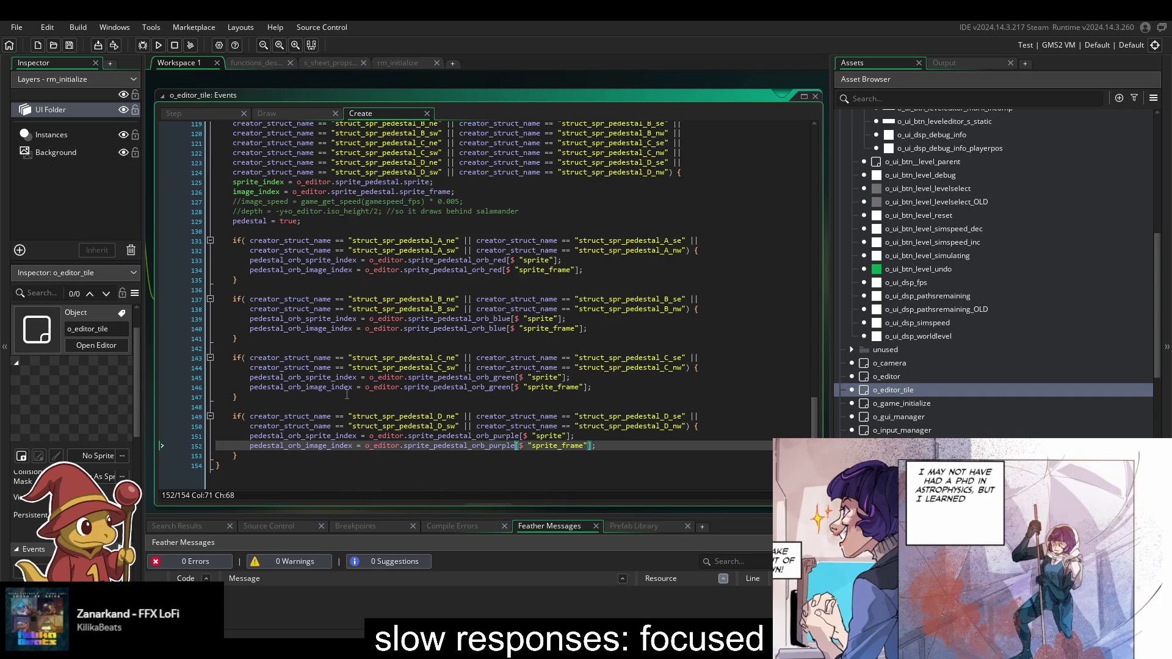
pyautogui.scroll(5, 347, 394)
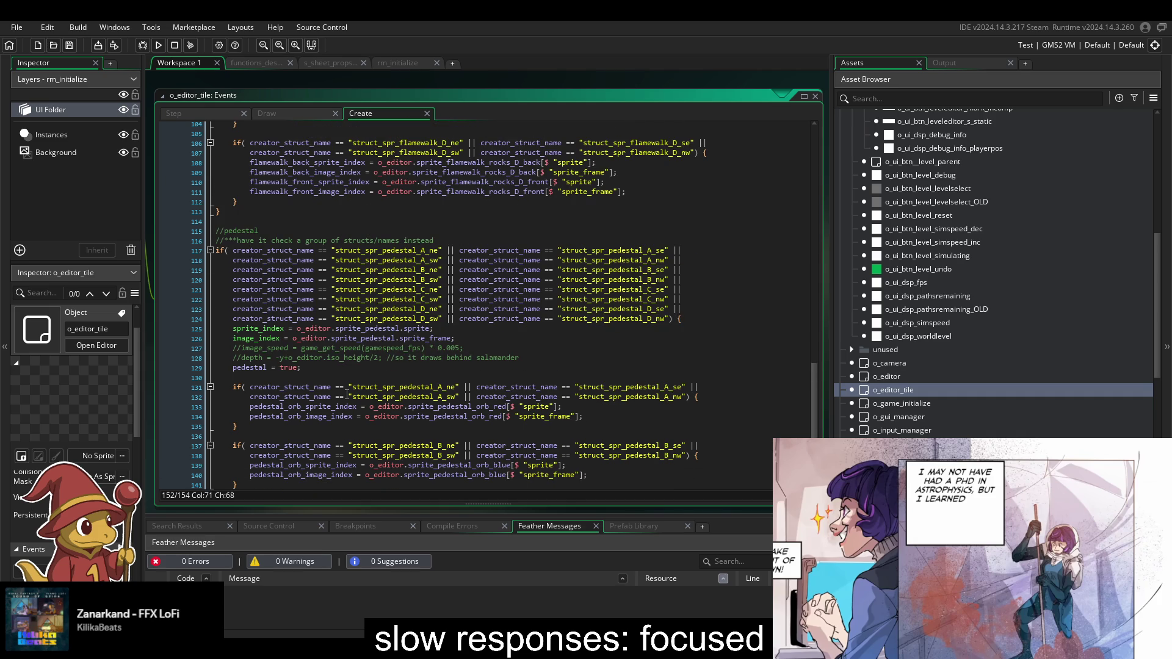
pyautogui.scroll(2, 347, 395)
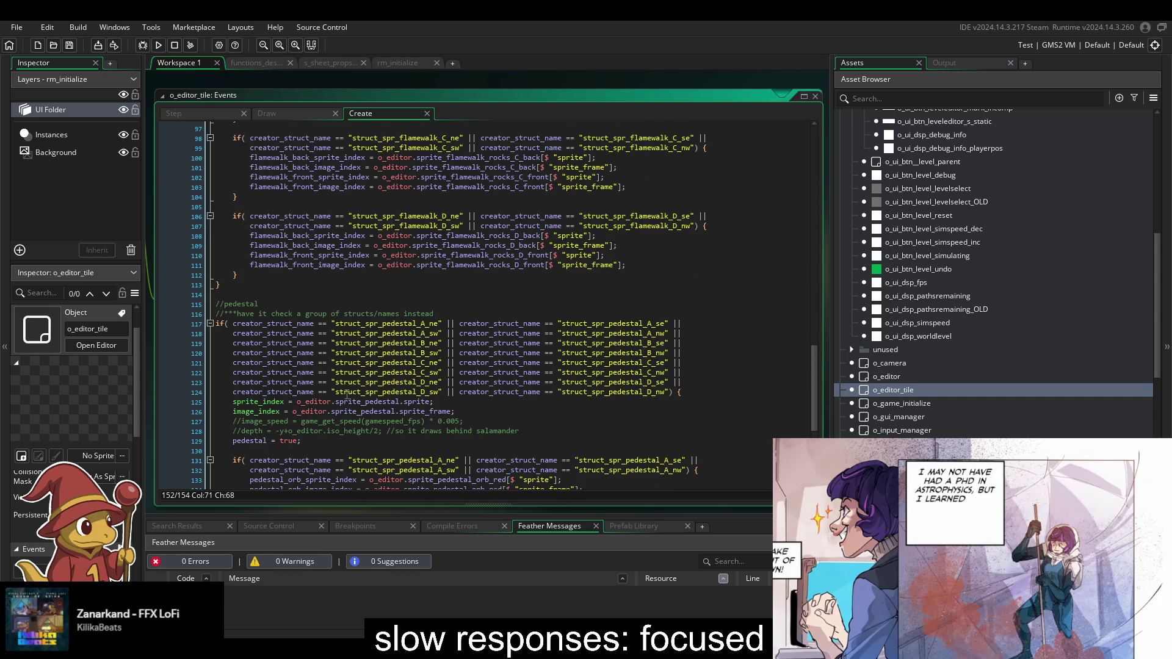
pyautogui.click(462, 218)
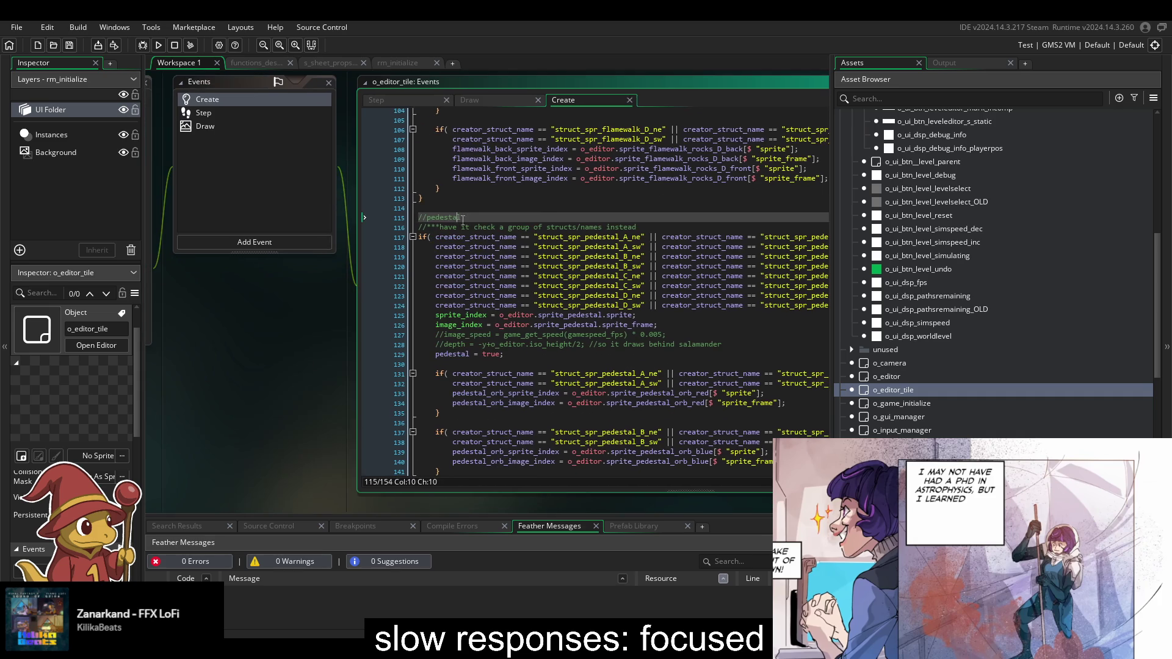
# - Add an if(pedestal) { } block after the flamewalk block in the Draw event
pyautogui.click(404, 101)
pyautogui.click(486, 102)
pyautogui.click(441, 304)
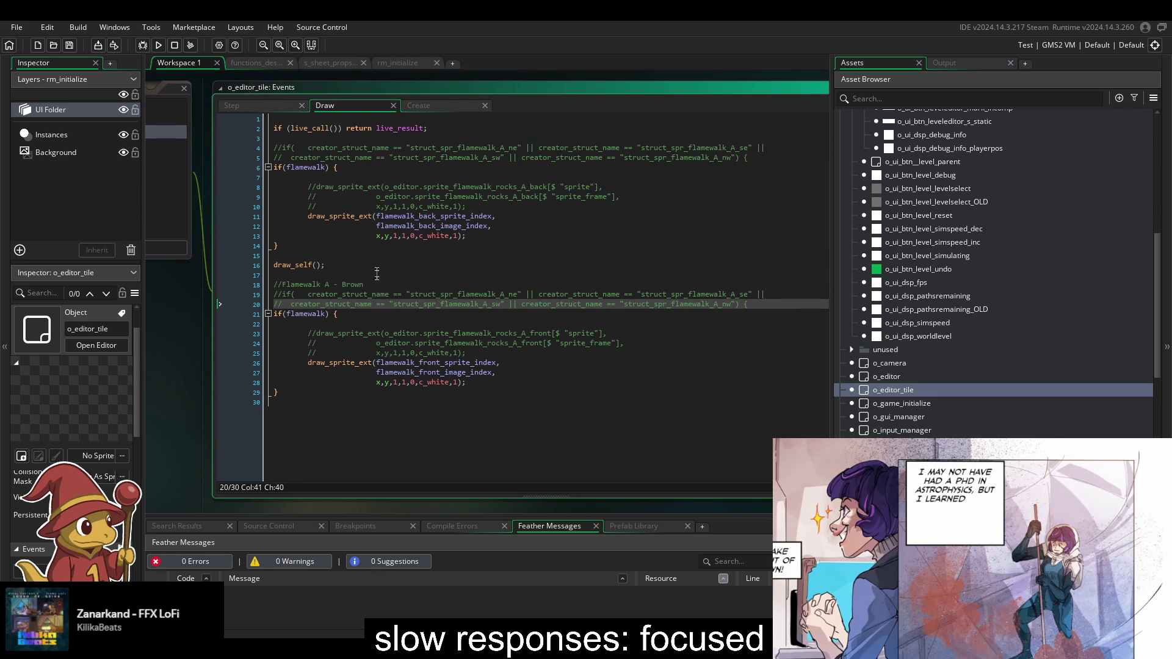
pyautogui.click(308, 400)
pyautogui.press('Return')
pyautogui.write('if')
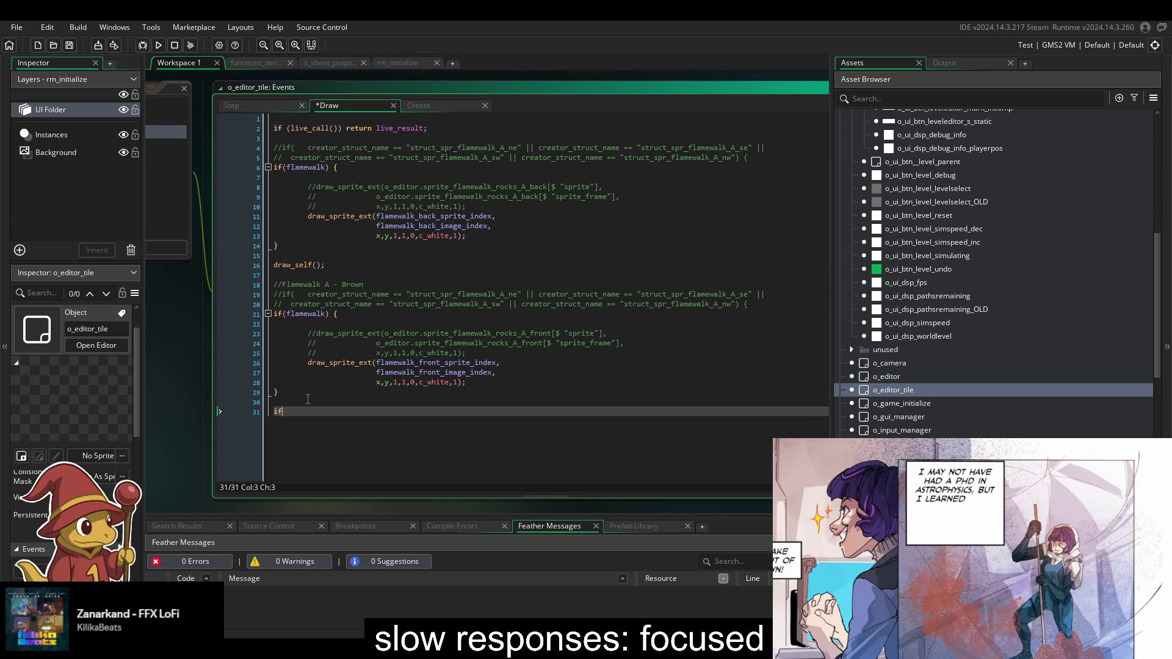
pyautogui.write('(pede')
pyautogui.press('Return')
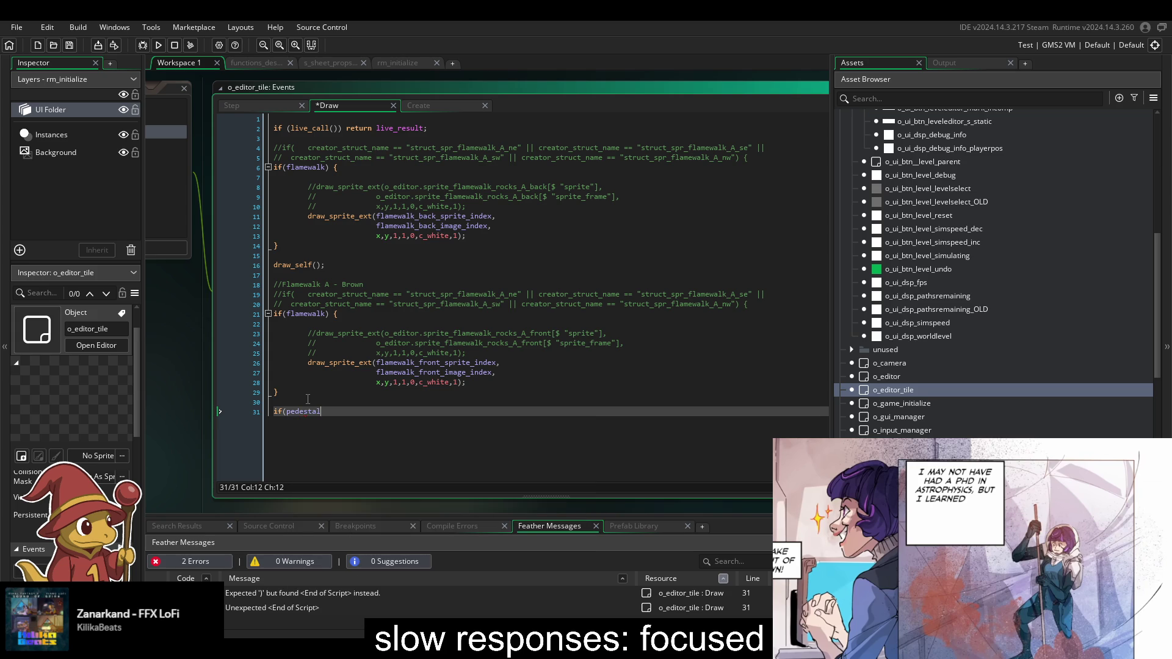
pyautogui.write(') {')
pyautogui.press('Return')
pyautogui.press('Return')
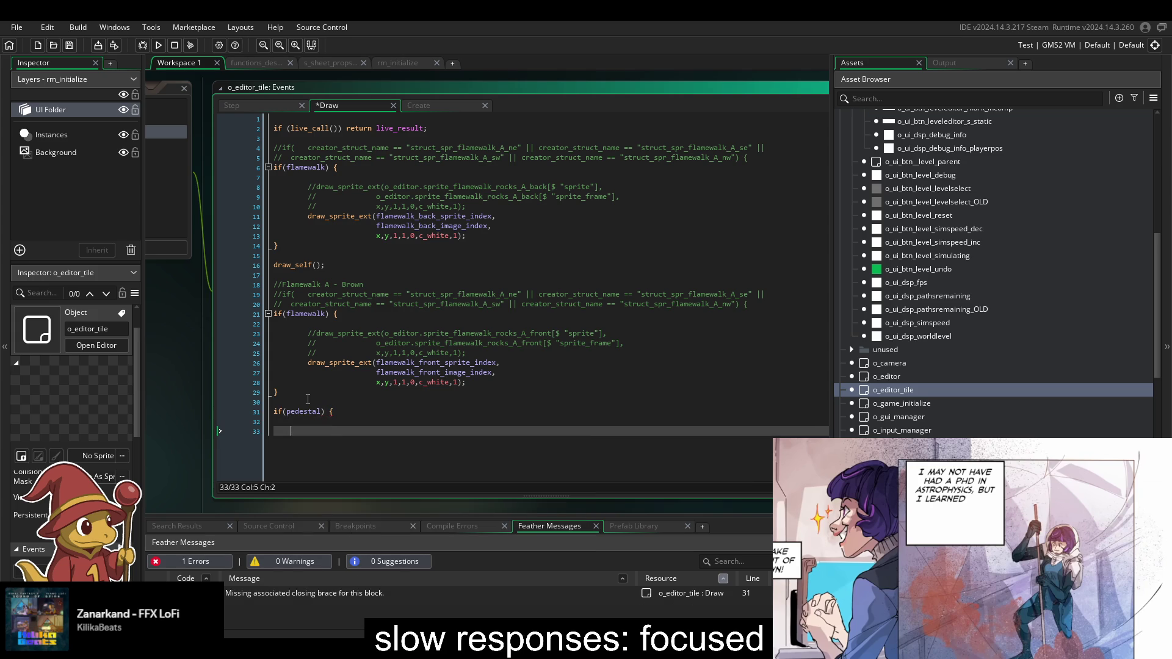
pyautogui.write('}')
# - Copy the flamewalk draw_sprite_ext call into the new pedestal block
pyautogui.moveTo(467, 382); pyautogui.dragTo(485, 353)
pyautogui.hotkey('ctrl', 'c')
pyautogui.click(363, 423)
pyautogui.hotkey('ctrl', 'v')
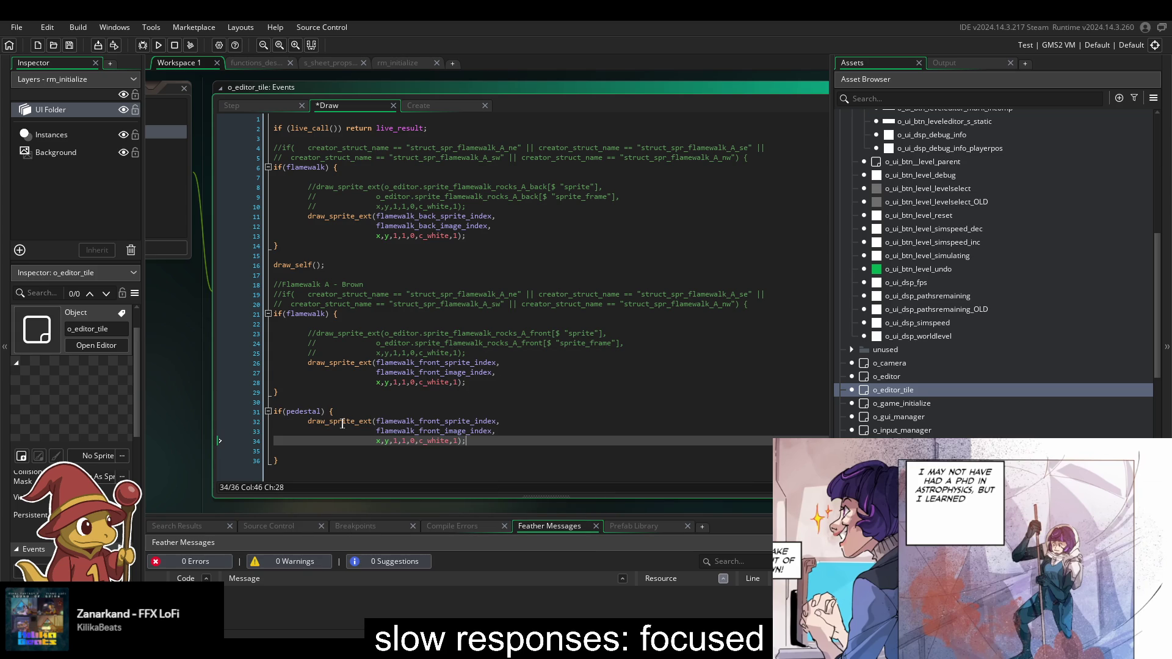
pyautogui.moveTo(468, 441); pyautogui.dragTo(315, 432)
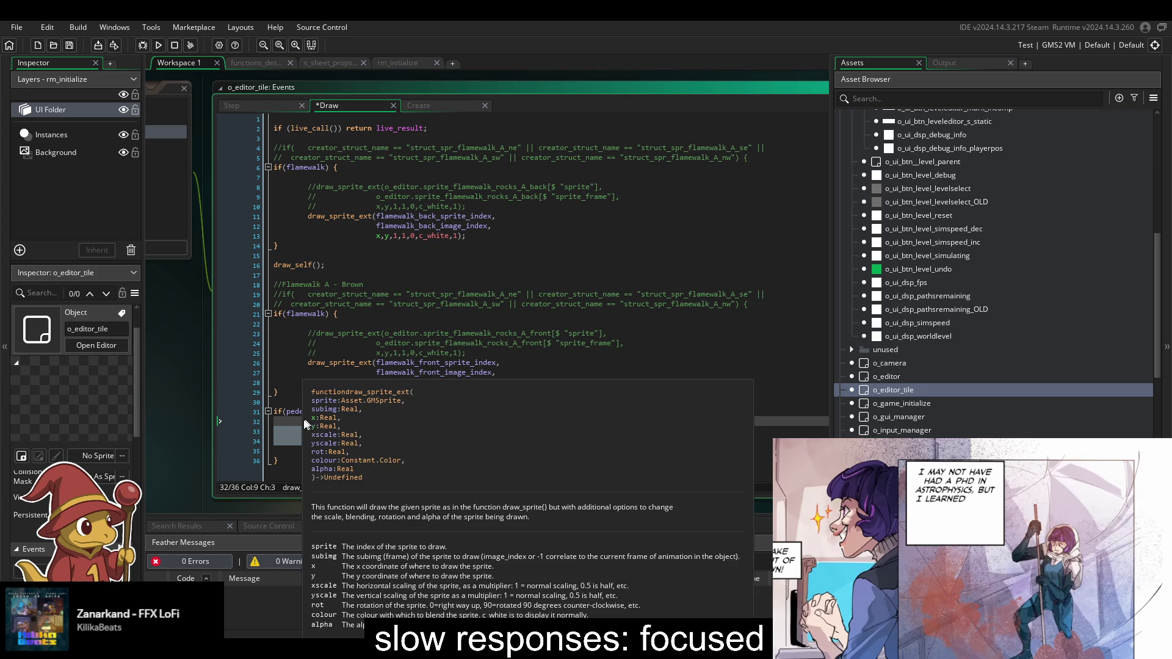
pyautogui.click(477, 440)
pyautogui.press('Delete')
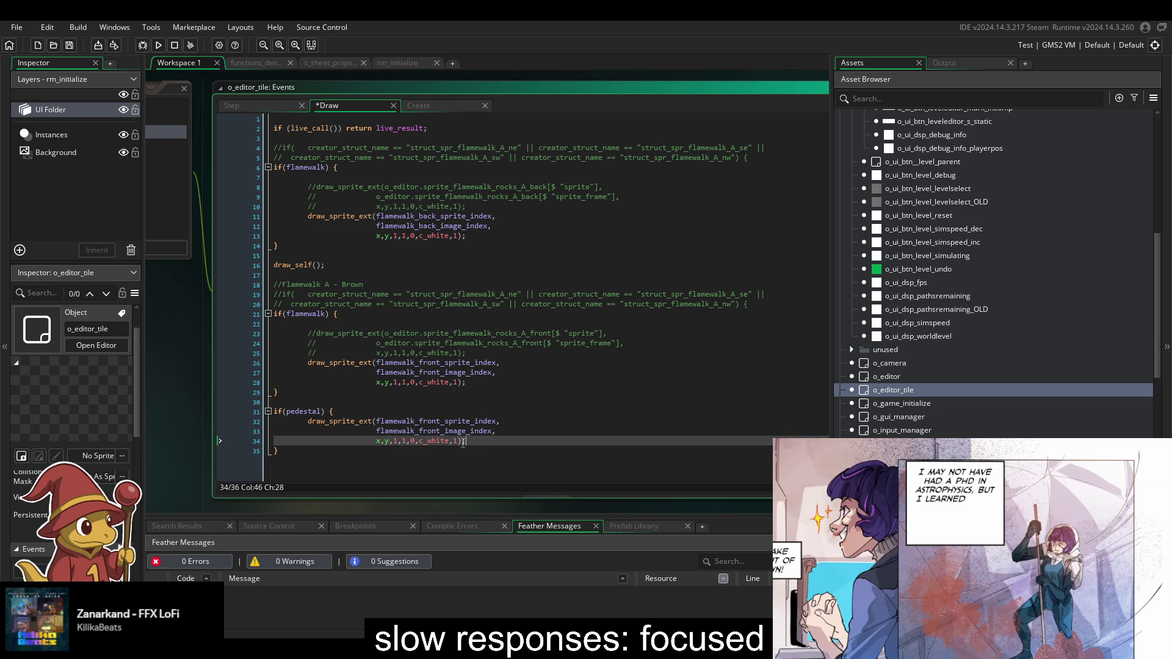
# - Change the call's arguments to pedestal_orb_sprite_index and pedestal_orb_image_index, then save
pyautogui.doubleClick(462, 421)
pyautogui.write('pedes,')
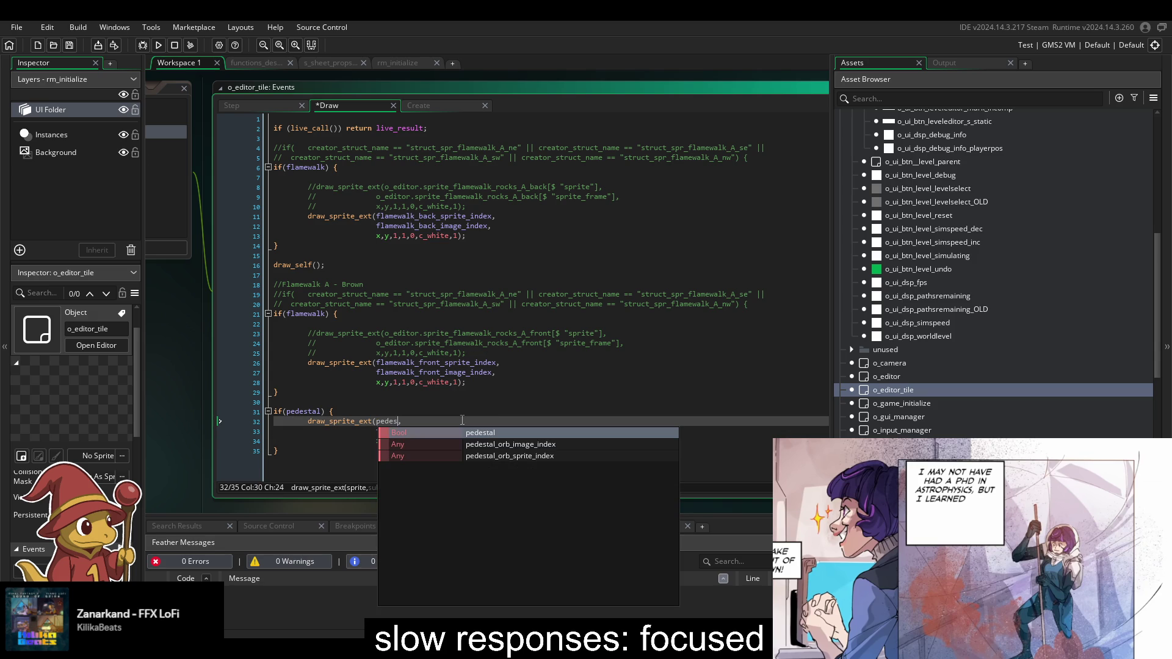
pyautogui.press('Down')
pyautogui.press('Down')
pyautogui.press('Up')
pyautogui.press('Down')
pyautogui.press('Return')
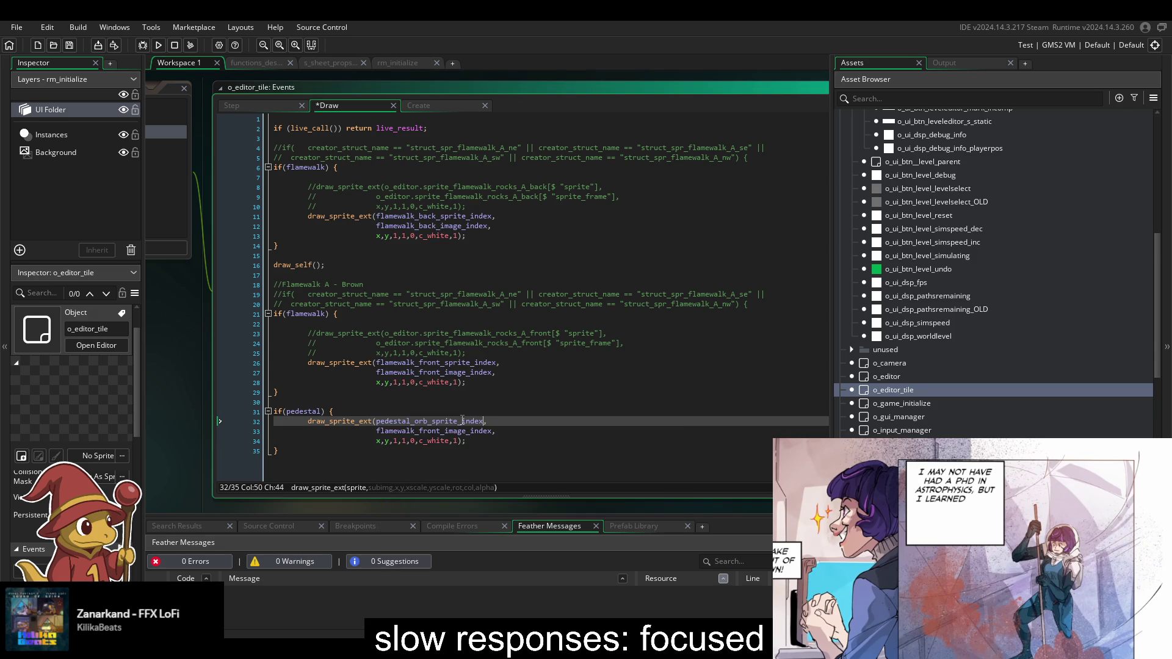
pyautogui.doubleClick(462, 421)
pyautogui.hotkey('ctrl', 'c')
pyautogui.doubleClick(474, 431)
pyautogui.hotkey('ctrl', 'v')
pyautogui.moveTo(457, 431); pyautogui.dragTo(432, 431)
pyautogui.write('image')
pyautogui.hotkey('ctrl', 's')
# - Review the blue barrier open/closed checks in the Step event and launch a test build
pyautogui.click(231, 105)
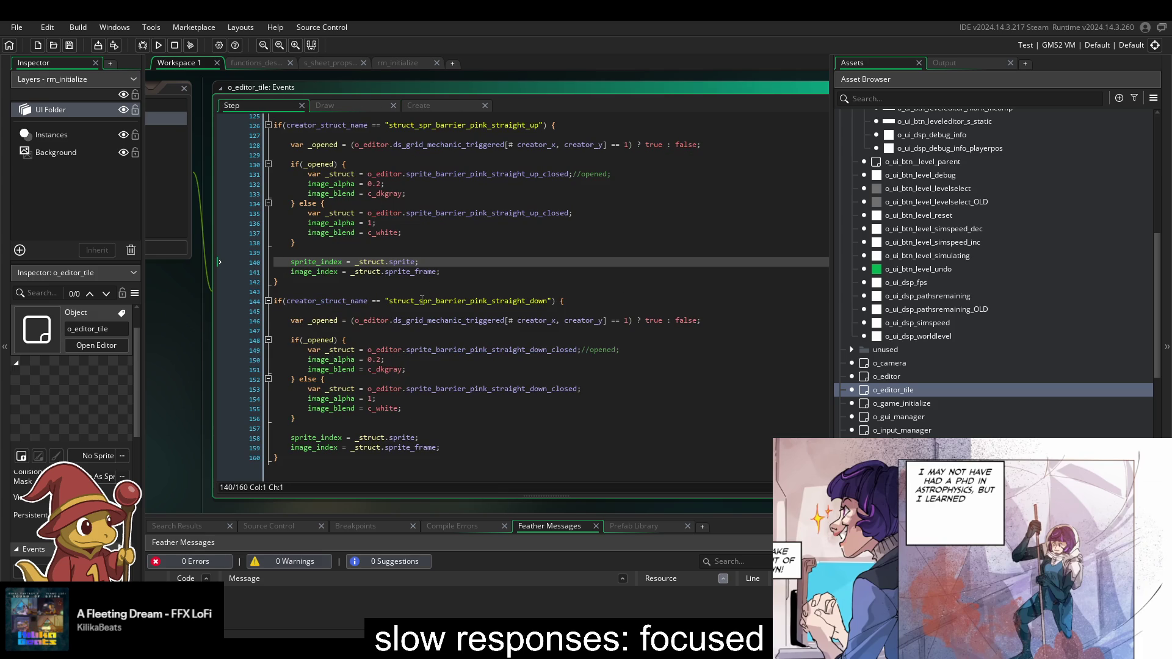
pyautogui.scroll(20, 435, 396)
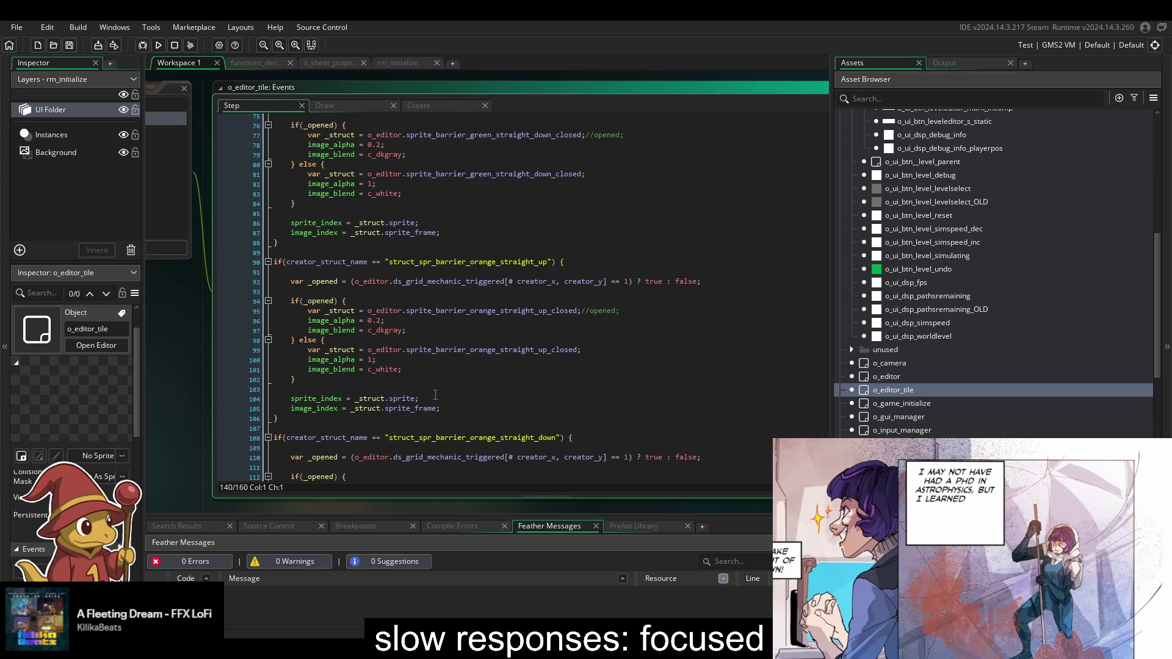
pyautogui.scroll(10, 434, 418)
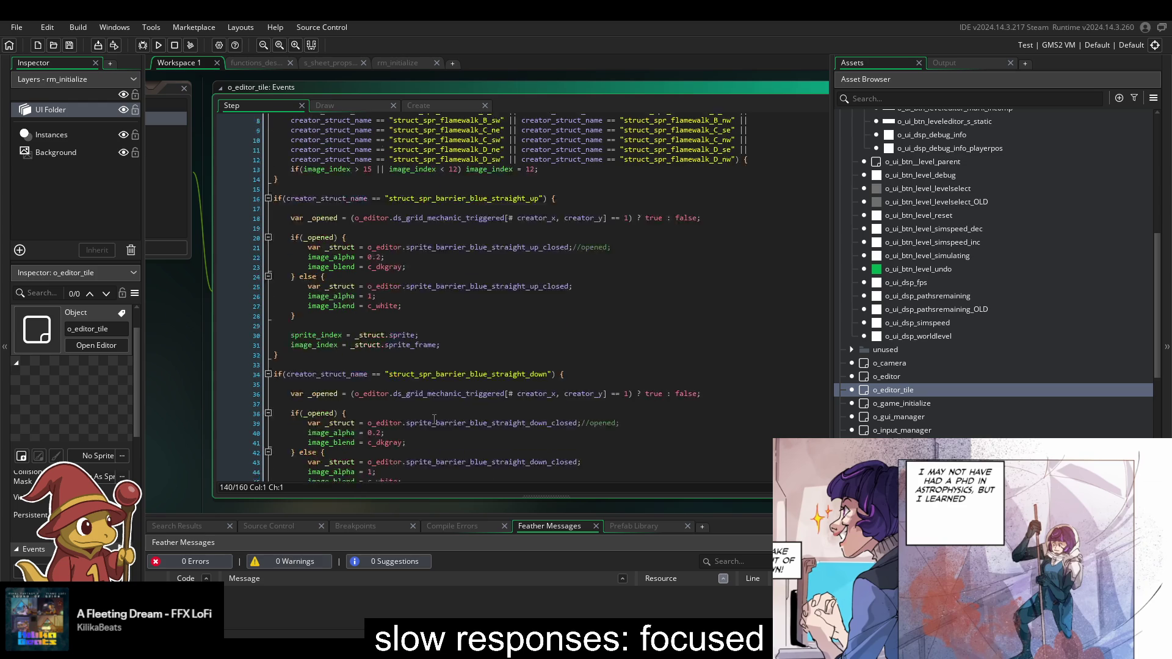
pyautogui.scroll(-2, 579, 451)
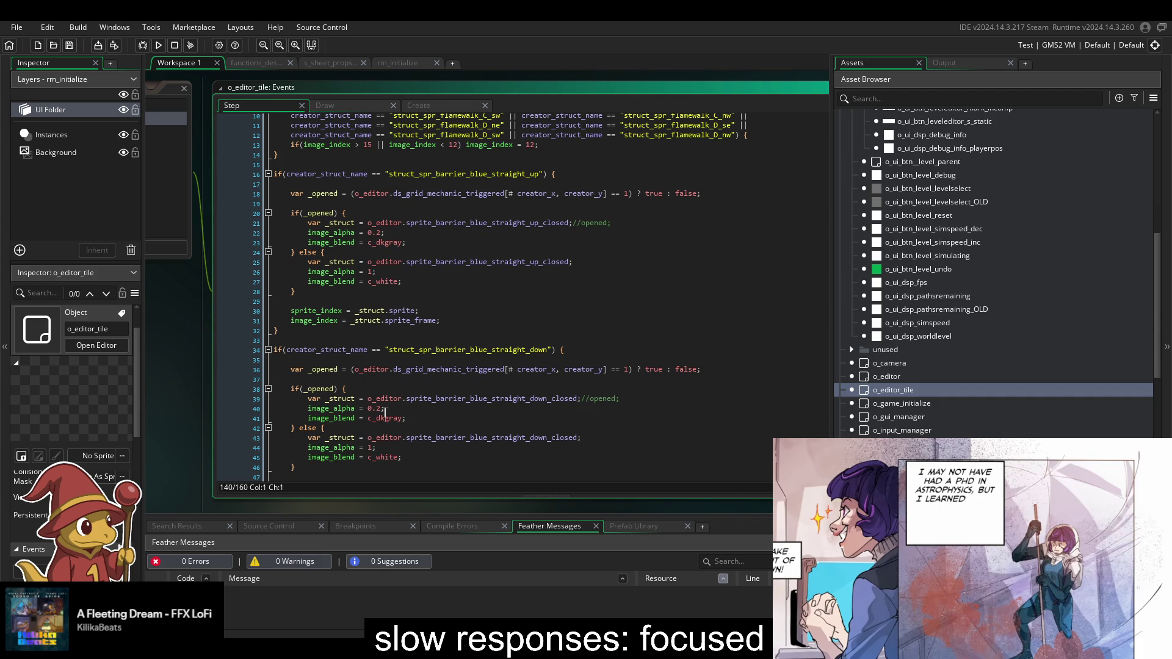
pyautogui.moveTo(352, 419)
pyautogui.click(158, 45)
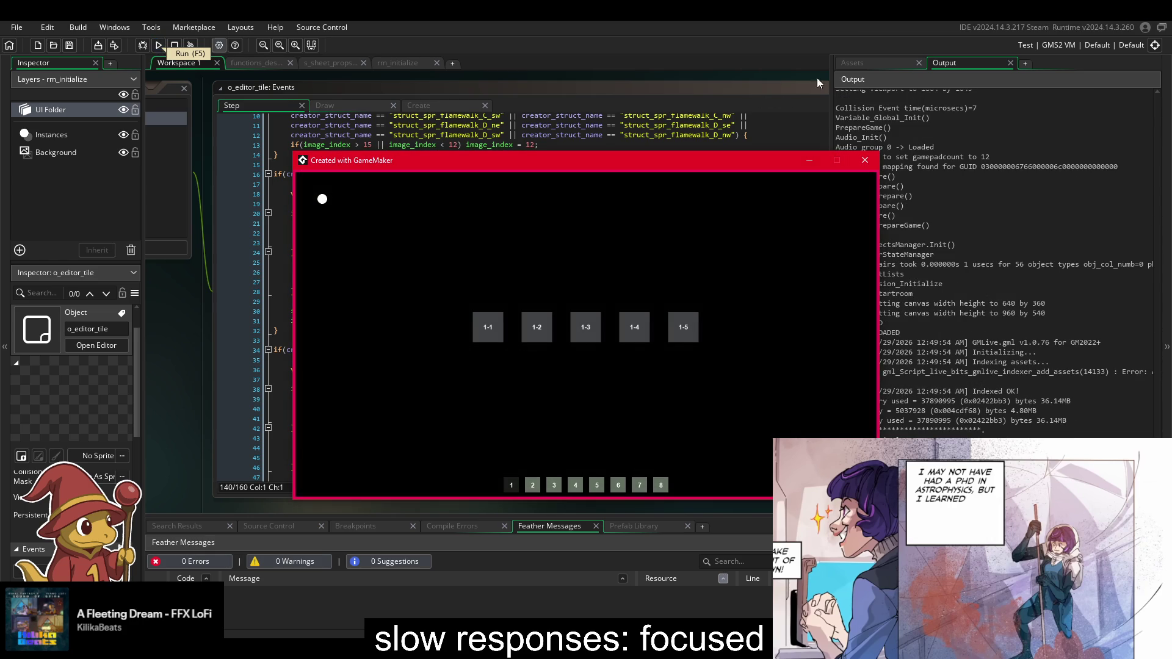
# - Open level 1-3 with its tile palette showing, then return to the Draw event code
pyautogui.click(591, 330)
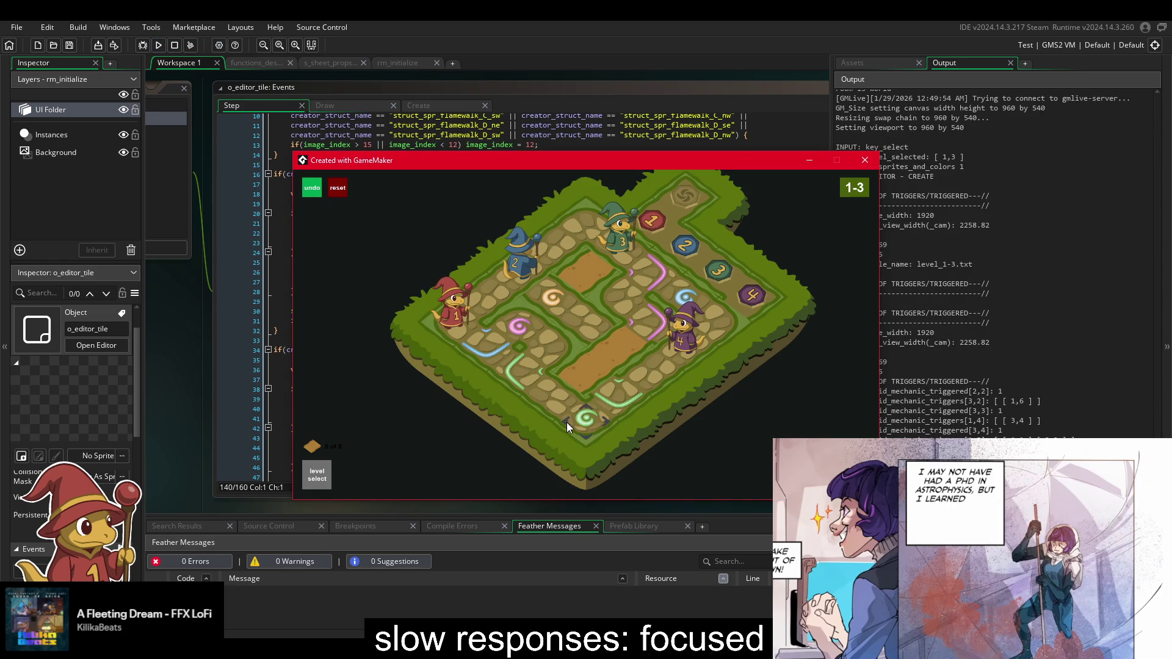
pyautogui.press('Tab')
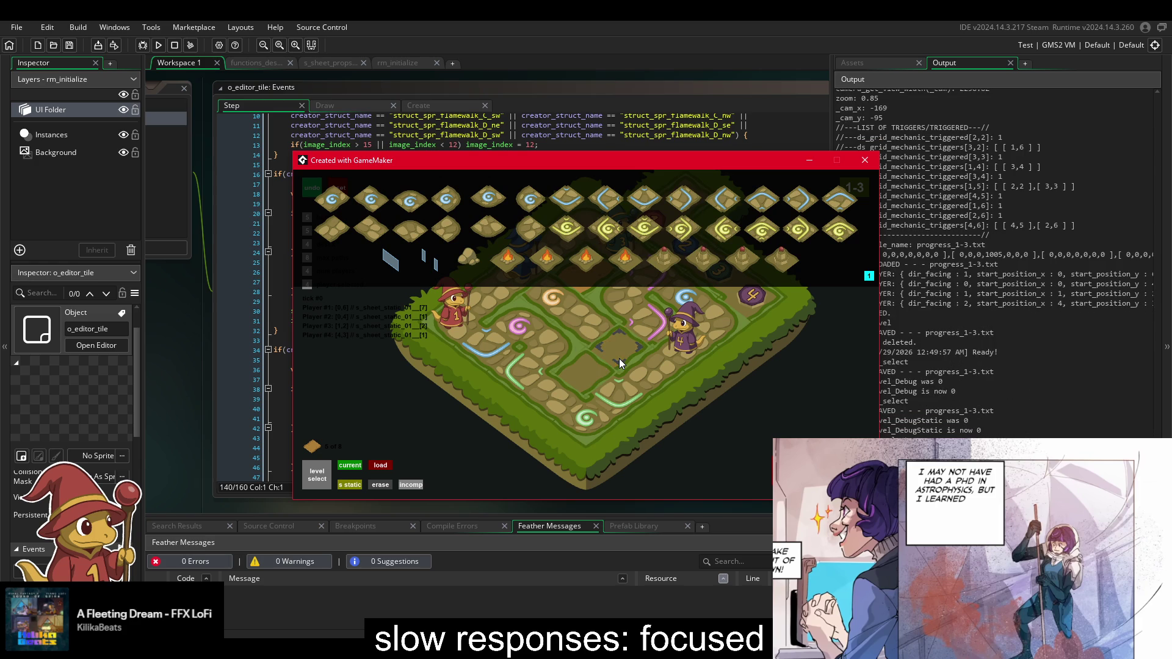
pyautogui.click(480, 128)
pyautogui.click(331, 108)
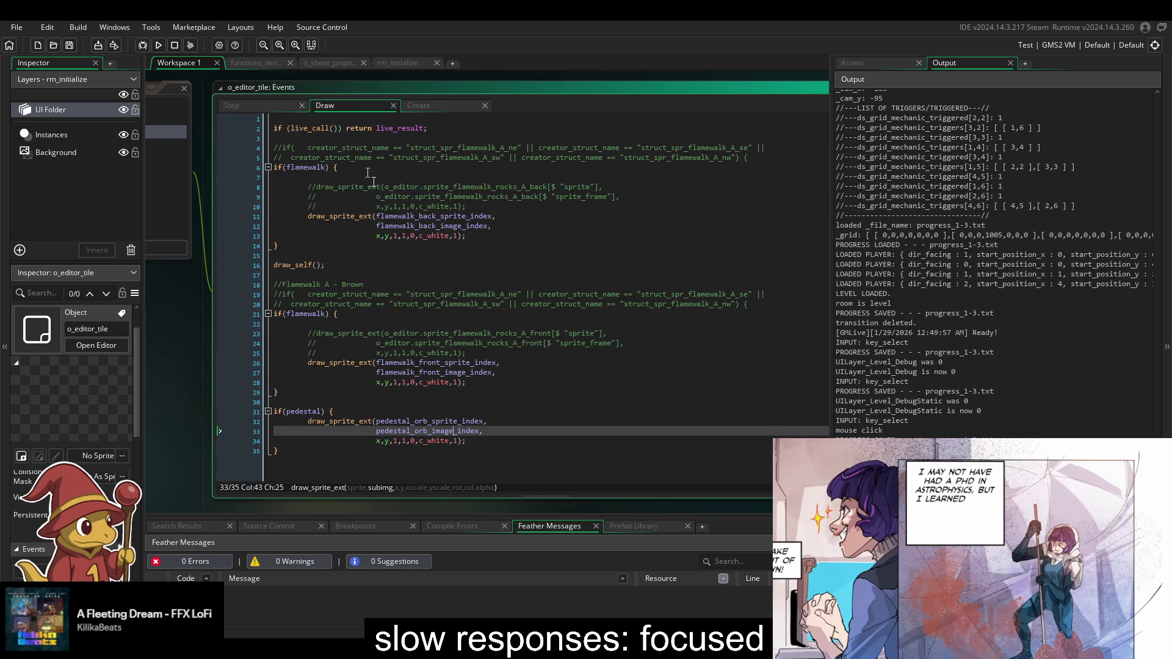
# - Resize the code window and look through the Draw and Step event code
pyautogui.moveTo(549, 496)
pyautogui.mouseDown()
pyautogui.moveTo(530, 235)
pyautogui.moveTo(529, 421)
pyautogui.mouseUp()
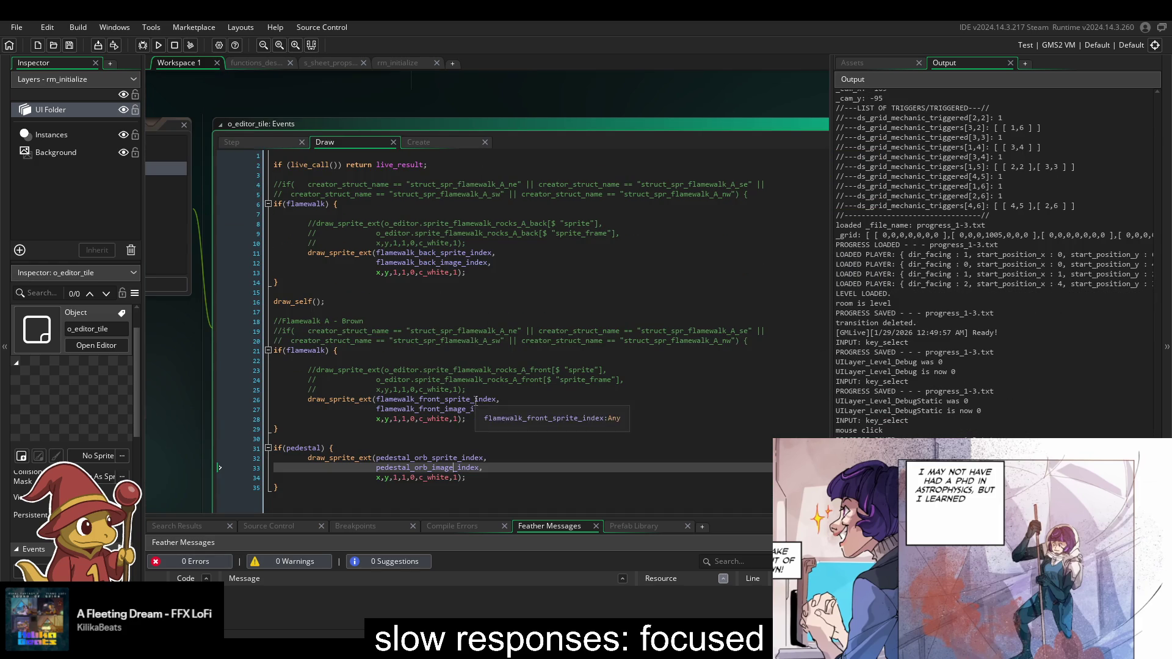
pyautogui.click(420, 340)
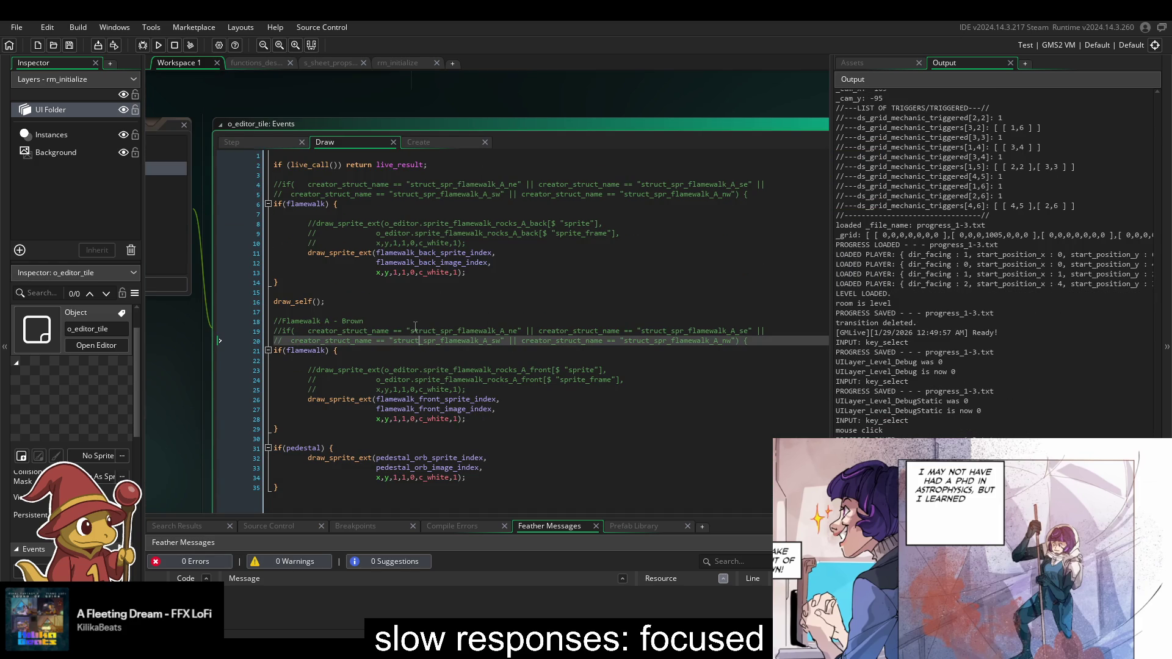
pyautogui.click(422, 145)
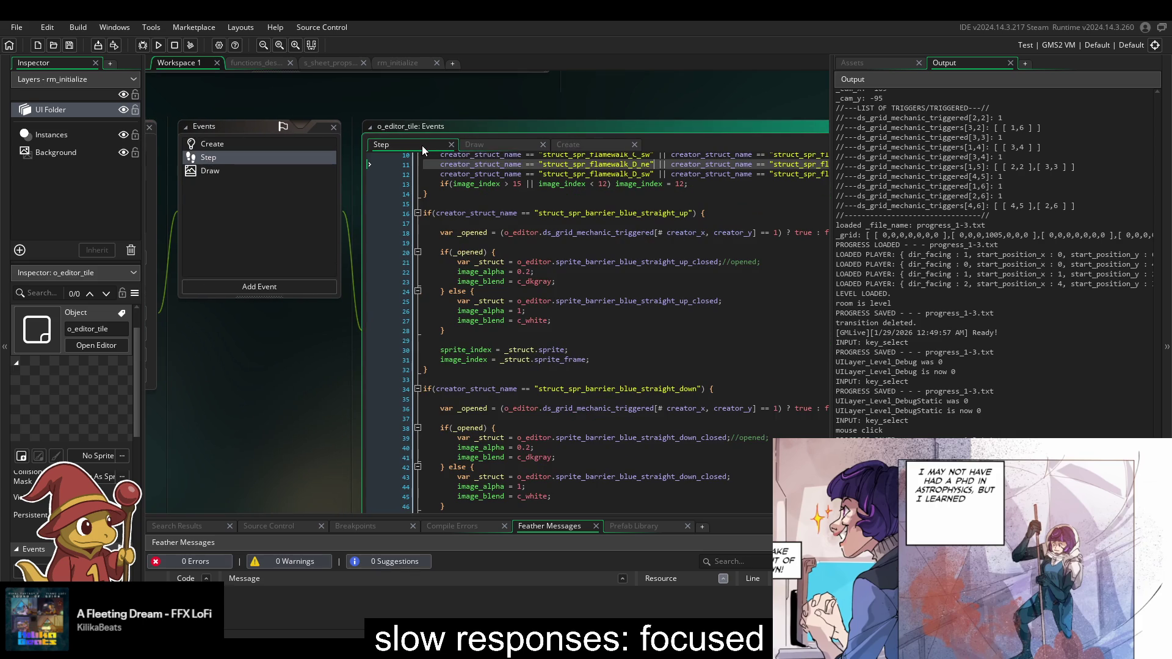
pyautogui.scroll(-7, 630, 371)
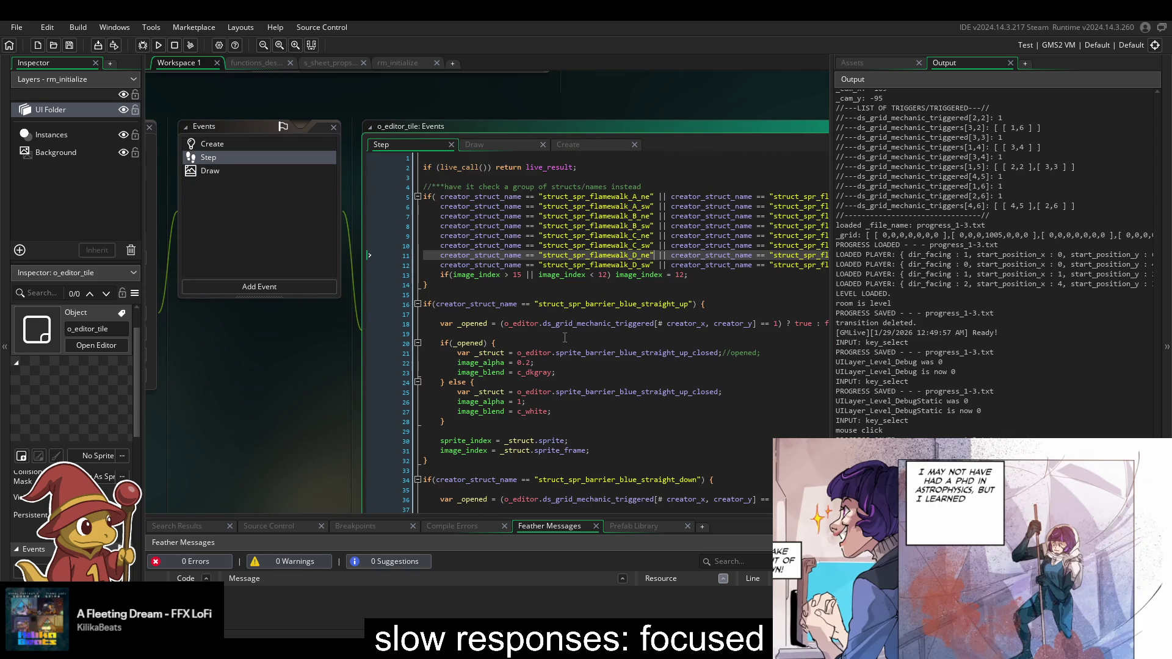
pyautogui.click(564, 337)
pyautogui.hotkey('alt', 'Return')
pyautogui.scroll(-12, 509, 366)
pyautogui.scroll(-19, 508, 379)
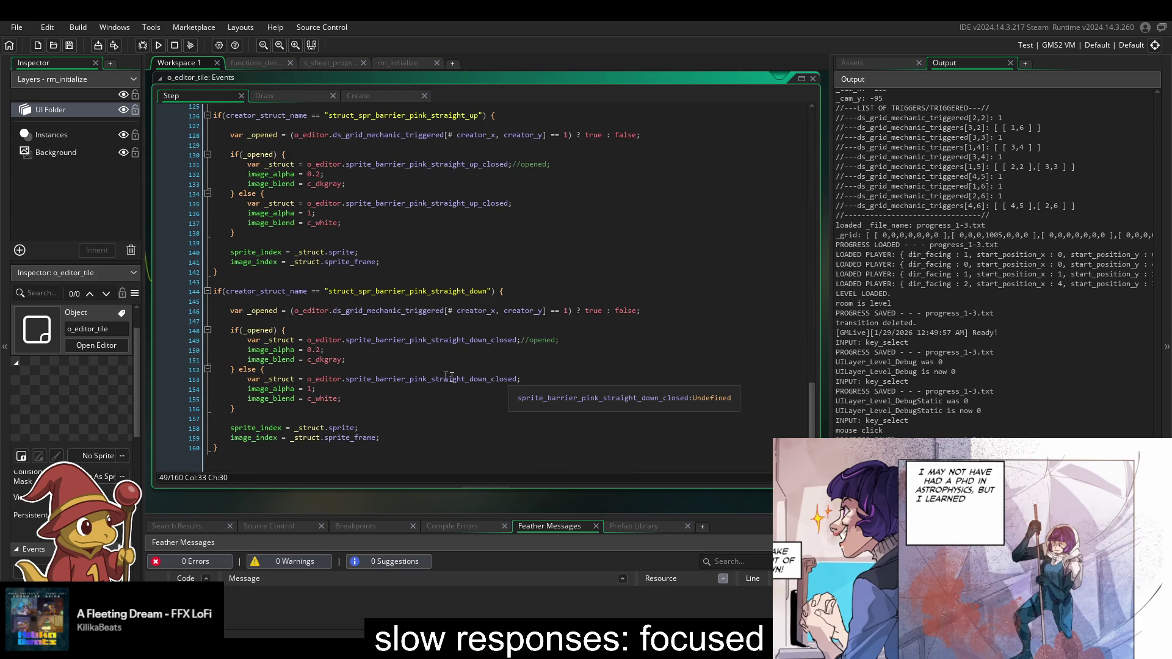
pyautogui.hotkey('alt', 'Return')
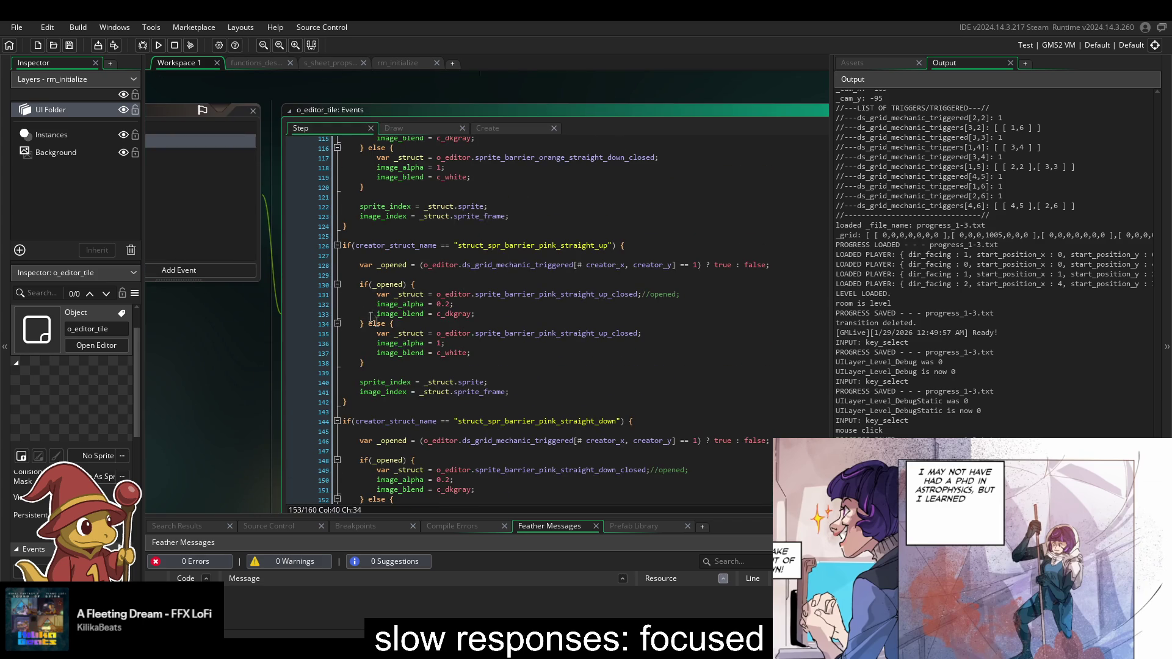
# - Inspect the Create event's struct_spr_pedestal A–D checks, then show the asset list
pyautogui.click(500, 127)
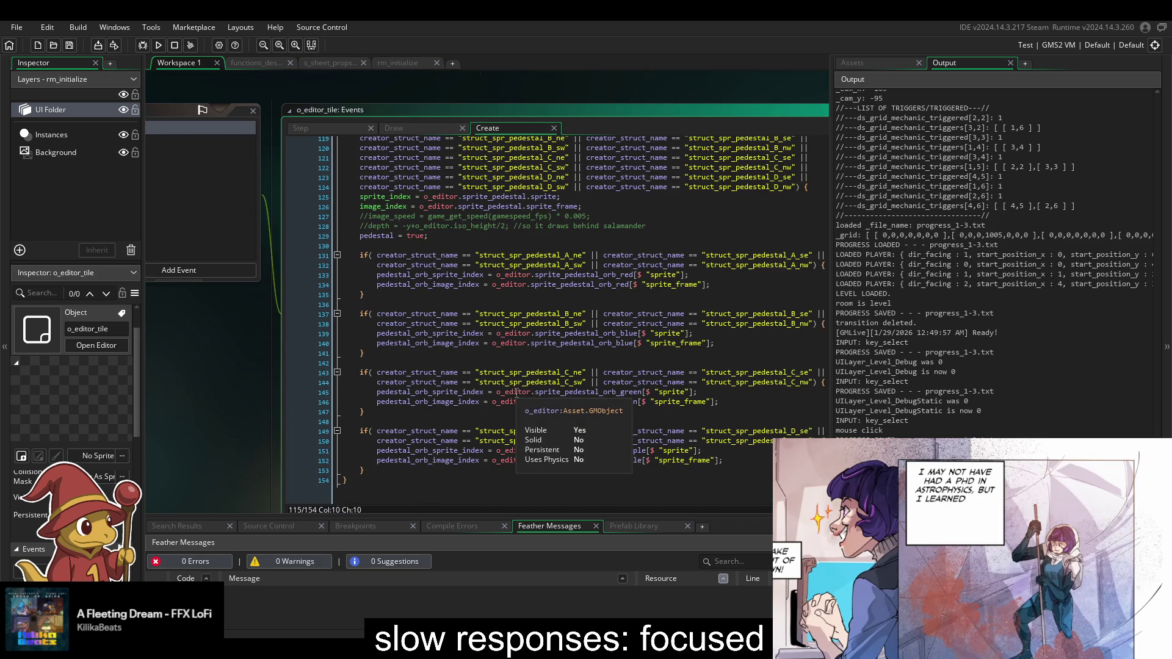
pyautogui.scroll(-1, 459, 363)
pyautogui.click(512, 289)
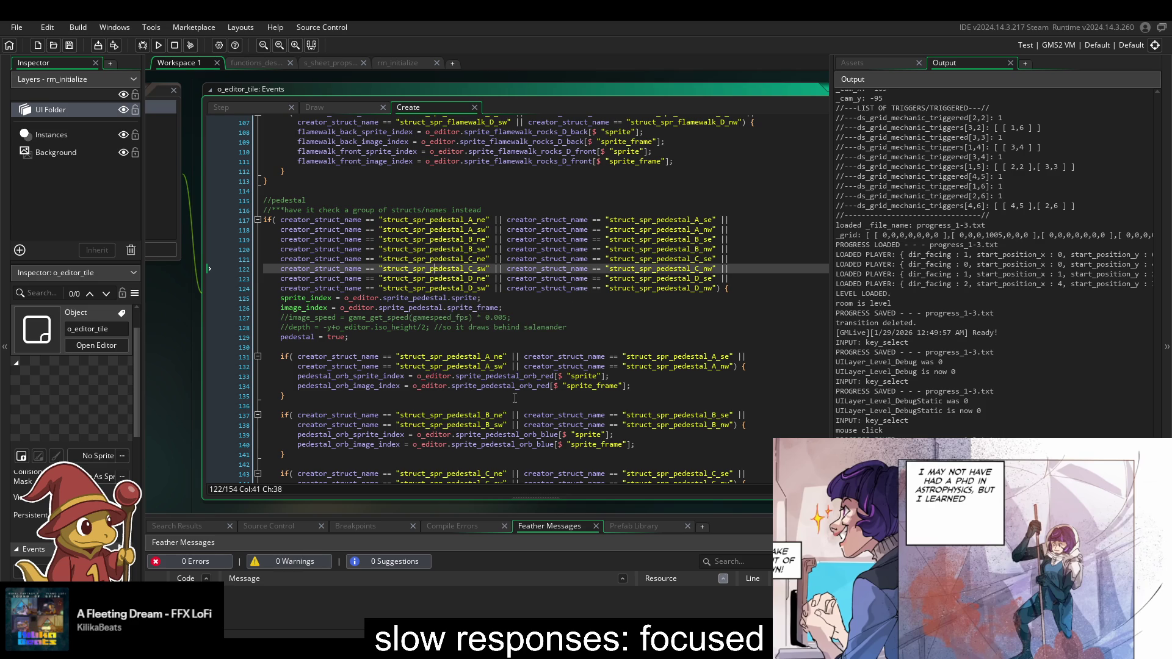
pyautogui.scroll(-3, 516, 400)
pyautogui.scroll(-1, 514, 397)
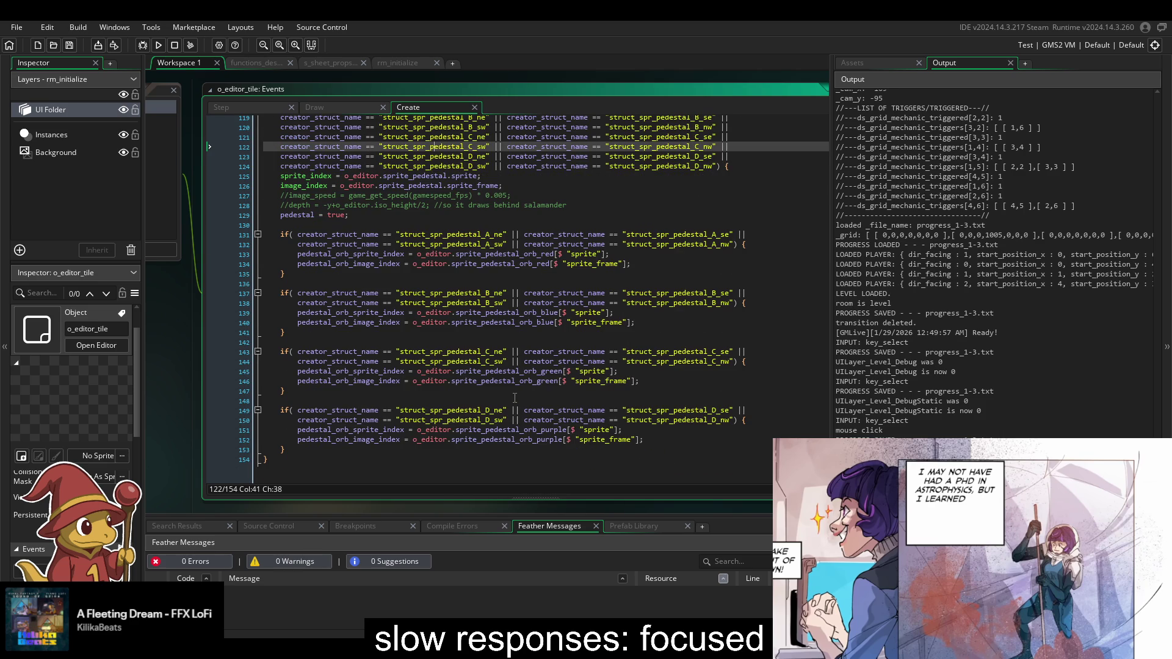
pyautogui.doubleClick(505, 313)
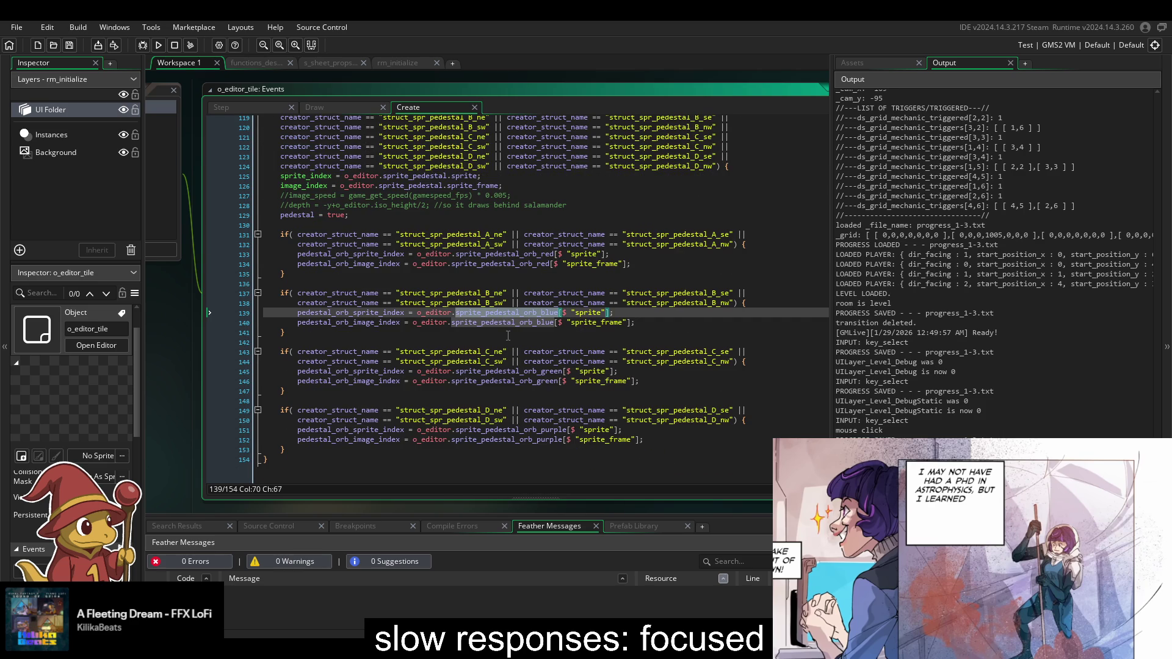
pyautogui.hotkey('ctrl', 'd')
pyautogui.hotkey('ctrl', 'z')
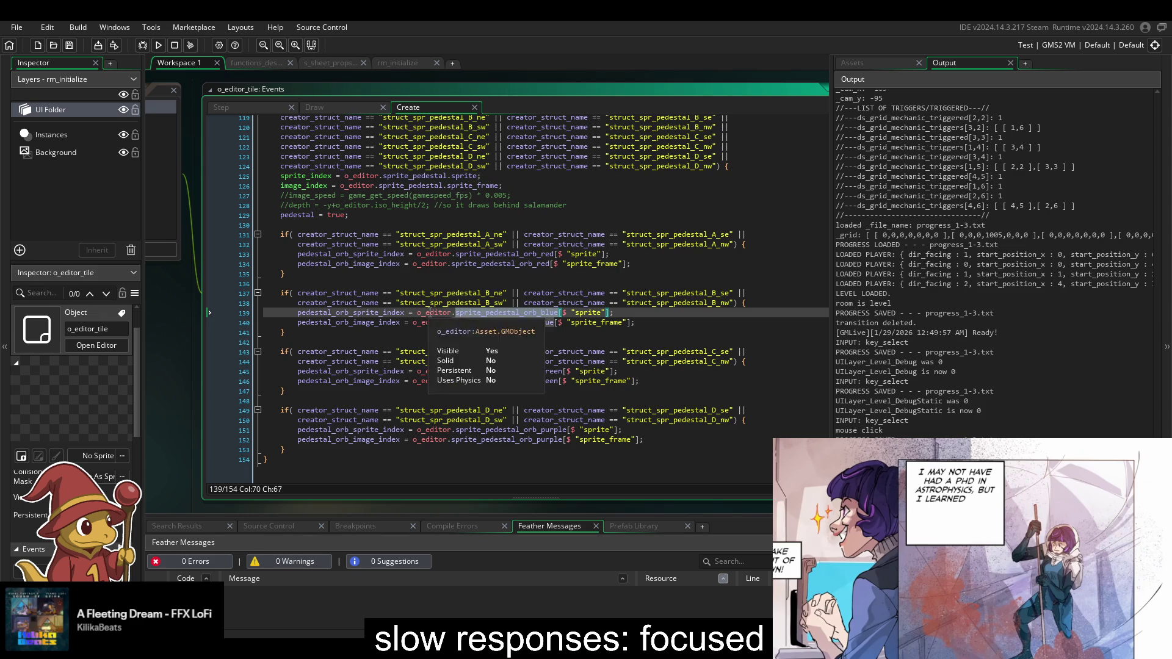
pyautogui.click(429, 312)
pyautogui.scroll(3, 347, 185)
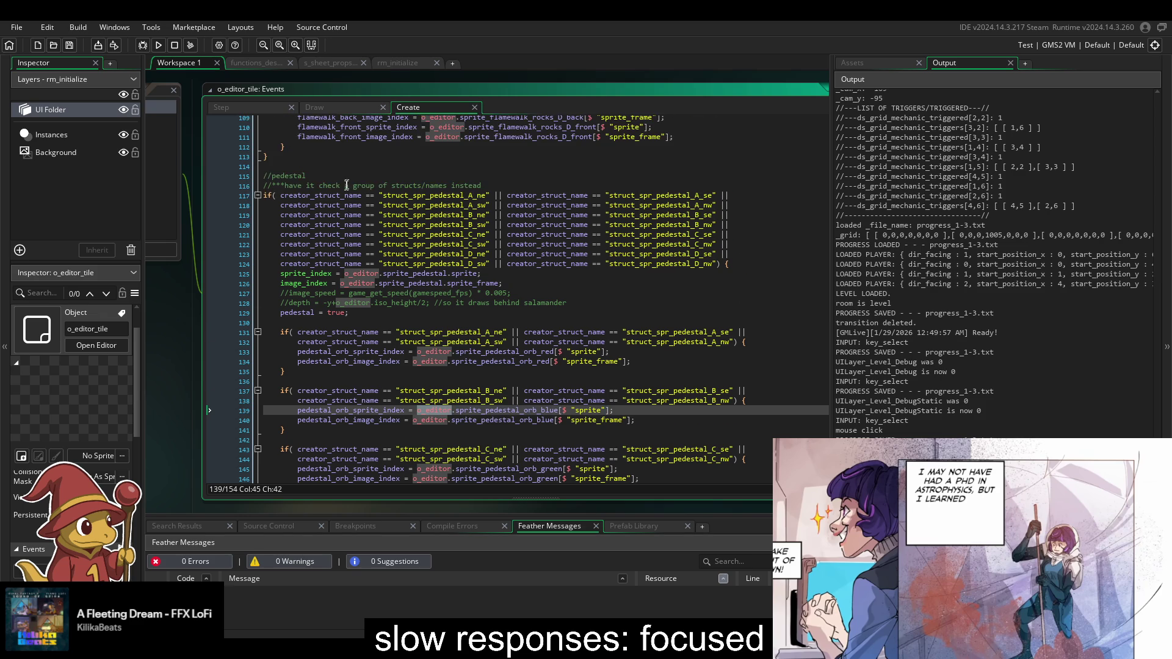
pyautogui.scroll(2, 476, 218)
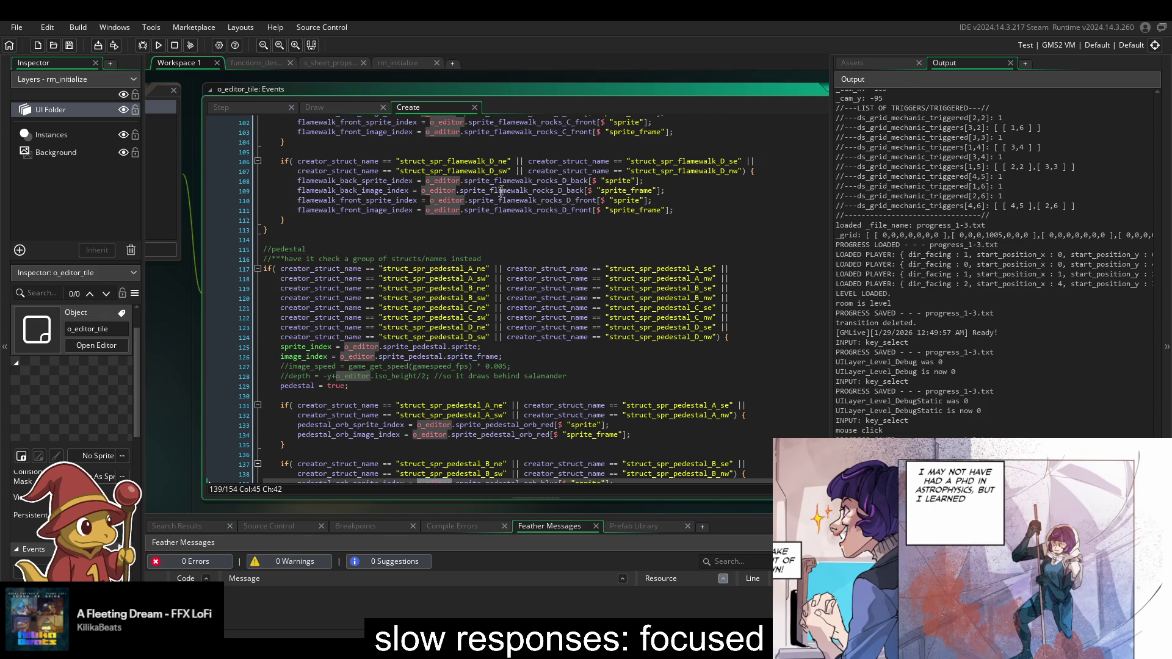
pyautogui.click(860, 64)
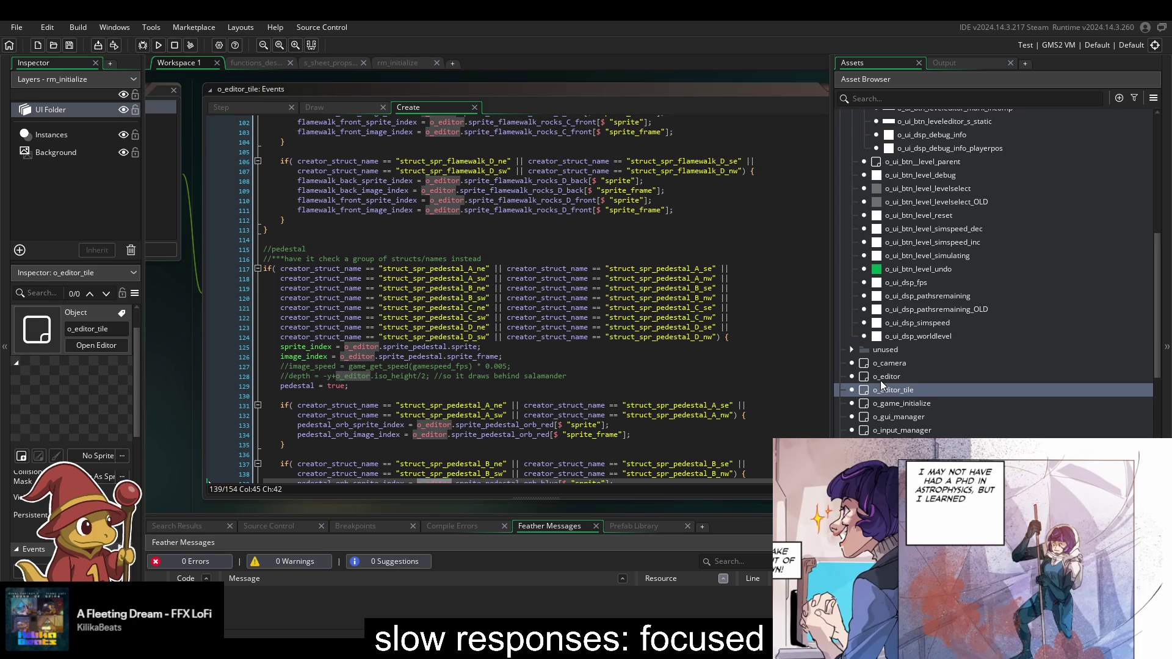
# - Search the project for o_editor_tile and open its functions_pathlogic match at line 54
pyautogui.doubleClick(880, 380)
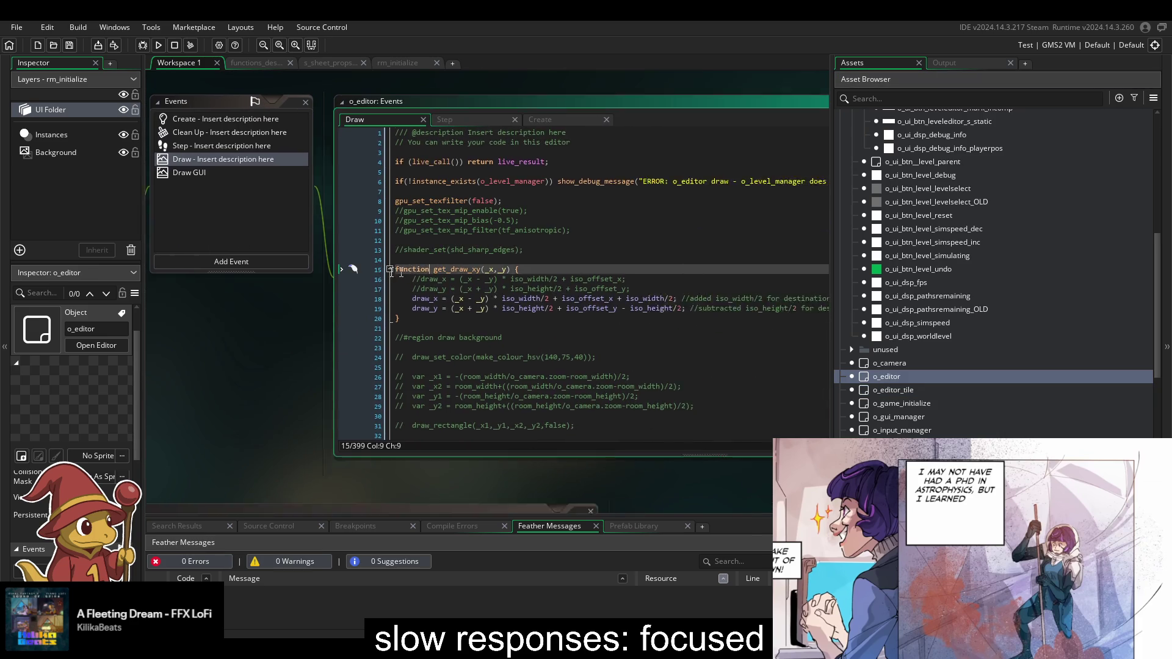
pyautogui.hotkey('ctrl', 'shift', 'f')
pyautogui.write('o_editor_ti')
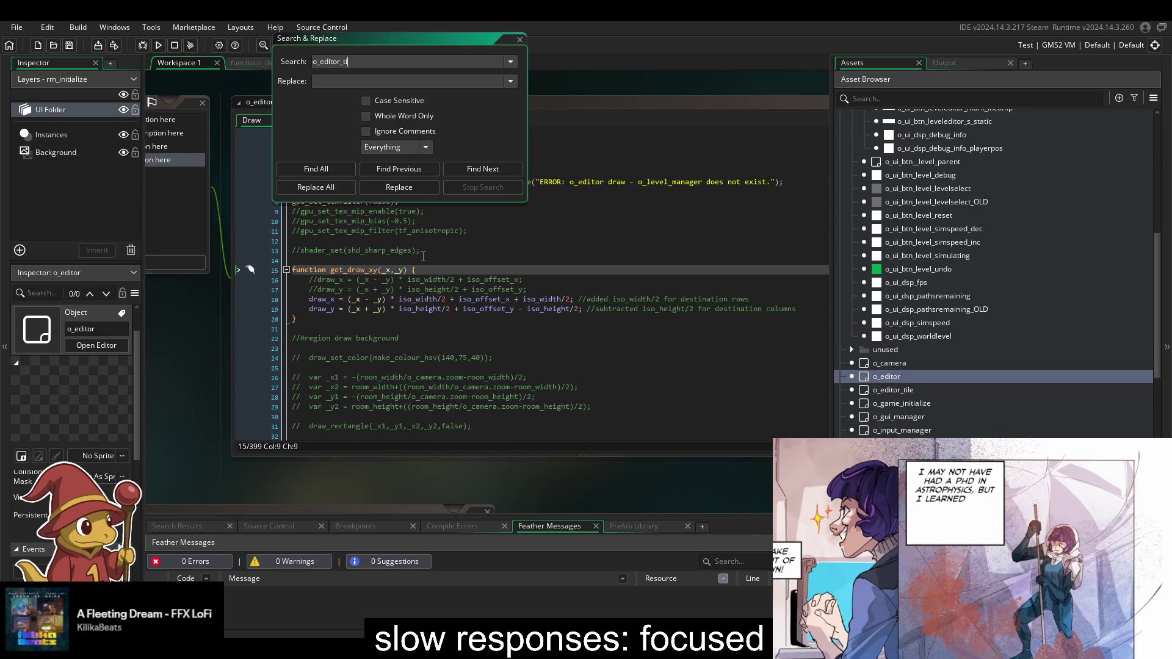
pyautogui.write('le')
pyautogui.press('Return')
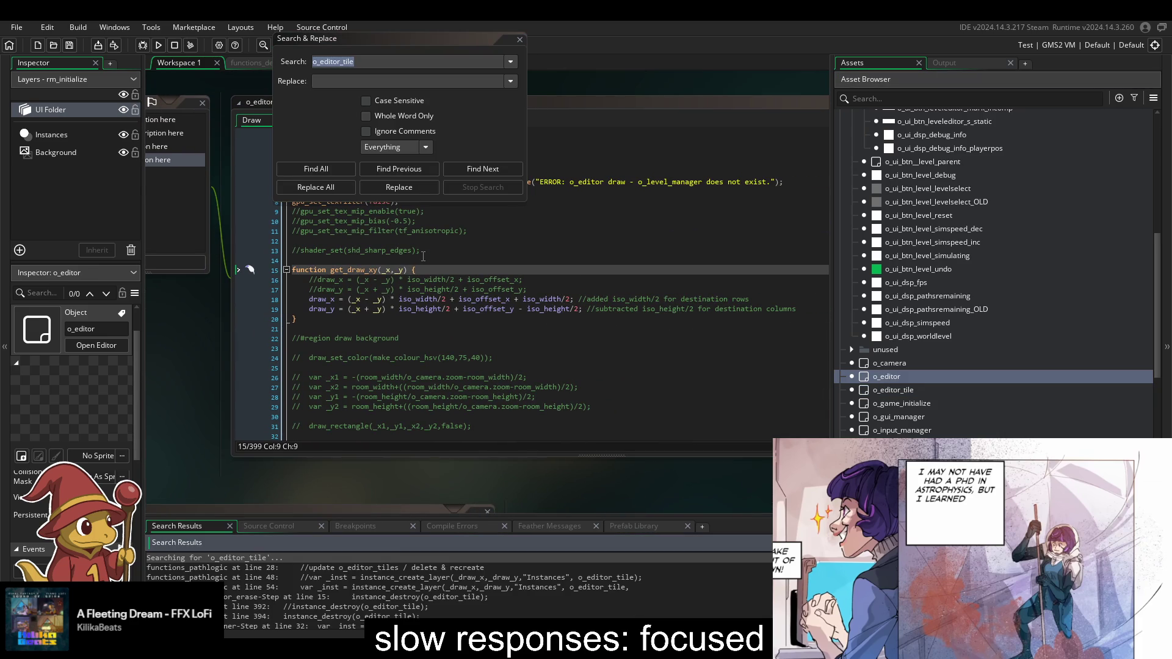
pyautogui.doubleClick(293, 587)
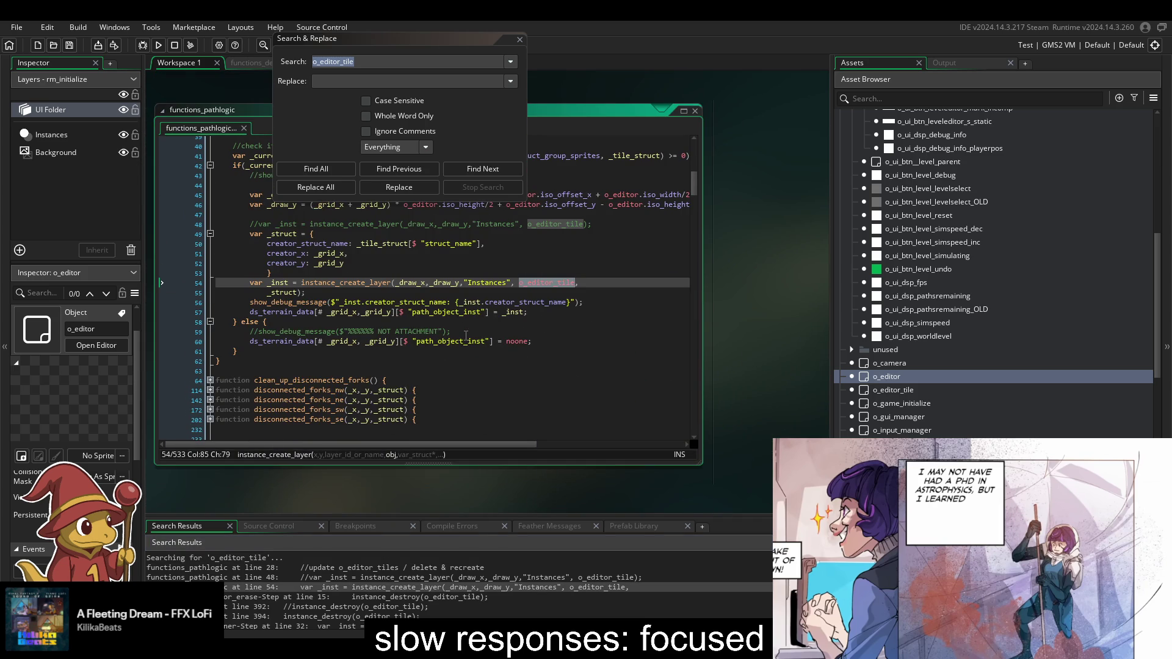
# - Open o_editor_tile_spawner's Step code at the line 32 match where tiles are created
pyautogui.scroll(5, 498, 325)
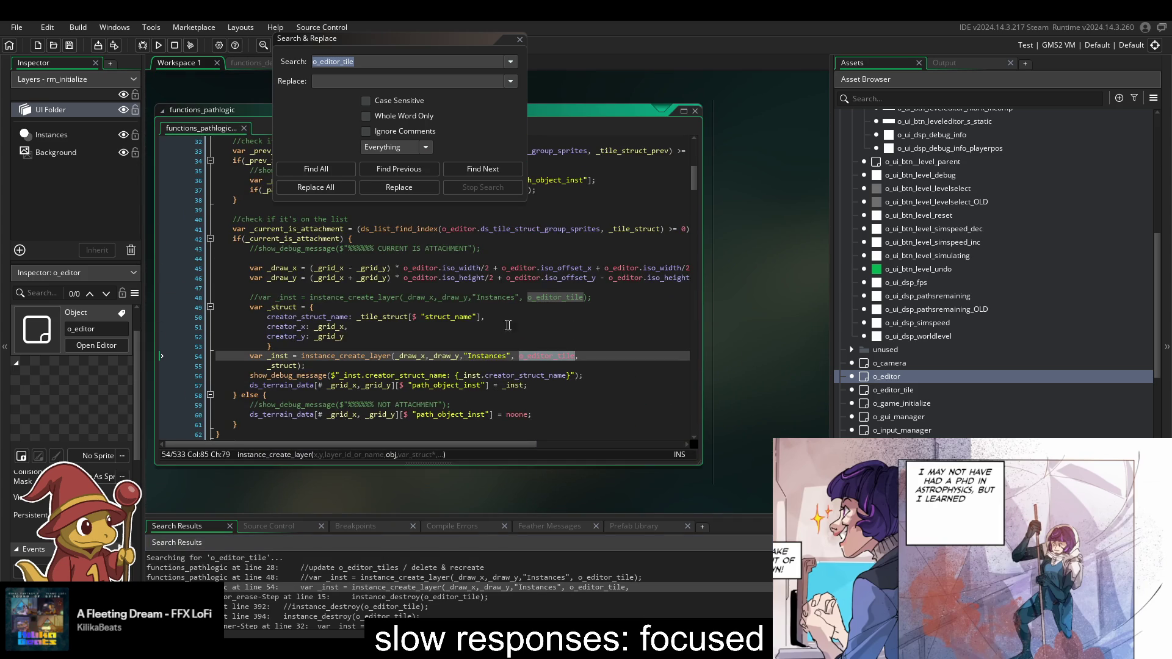
pyautogui.scroll(3, 511, 330)
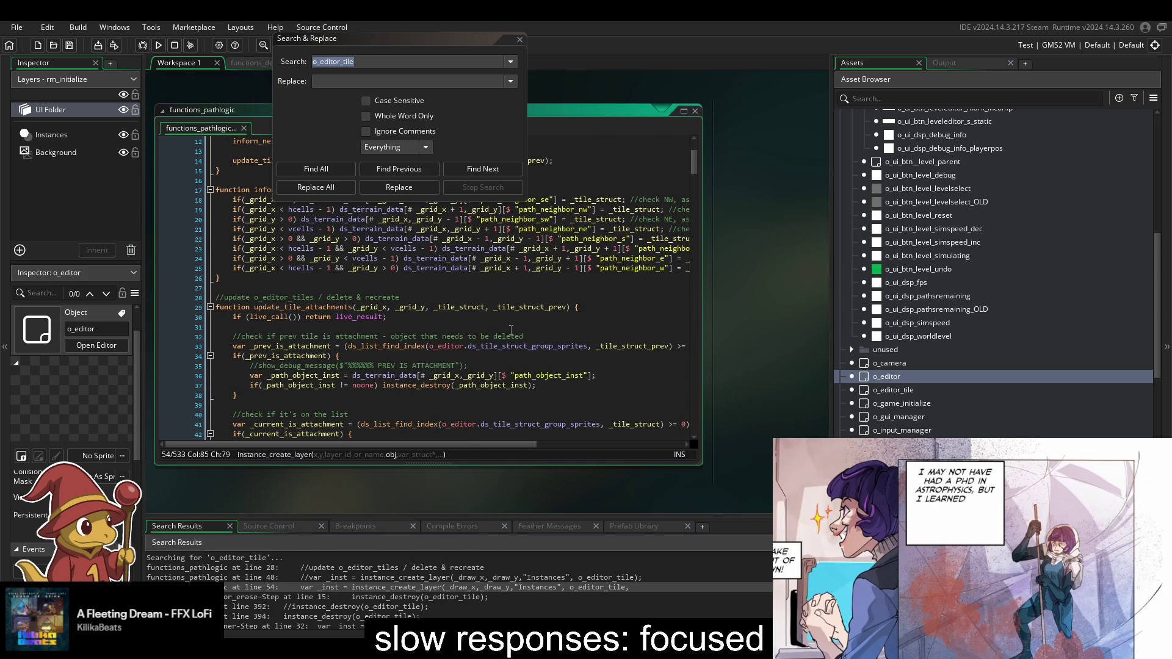
pyautogui.scroll(-10, 511, 330)
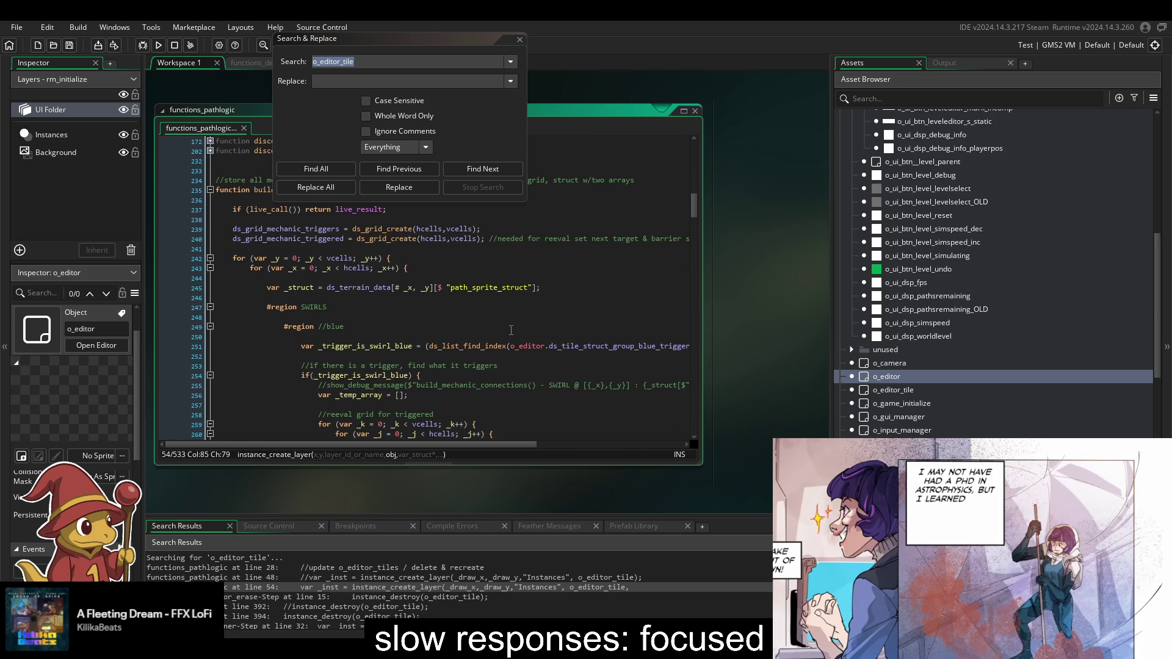
pyautogui.scroll(-10, 510, 330)
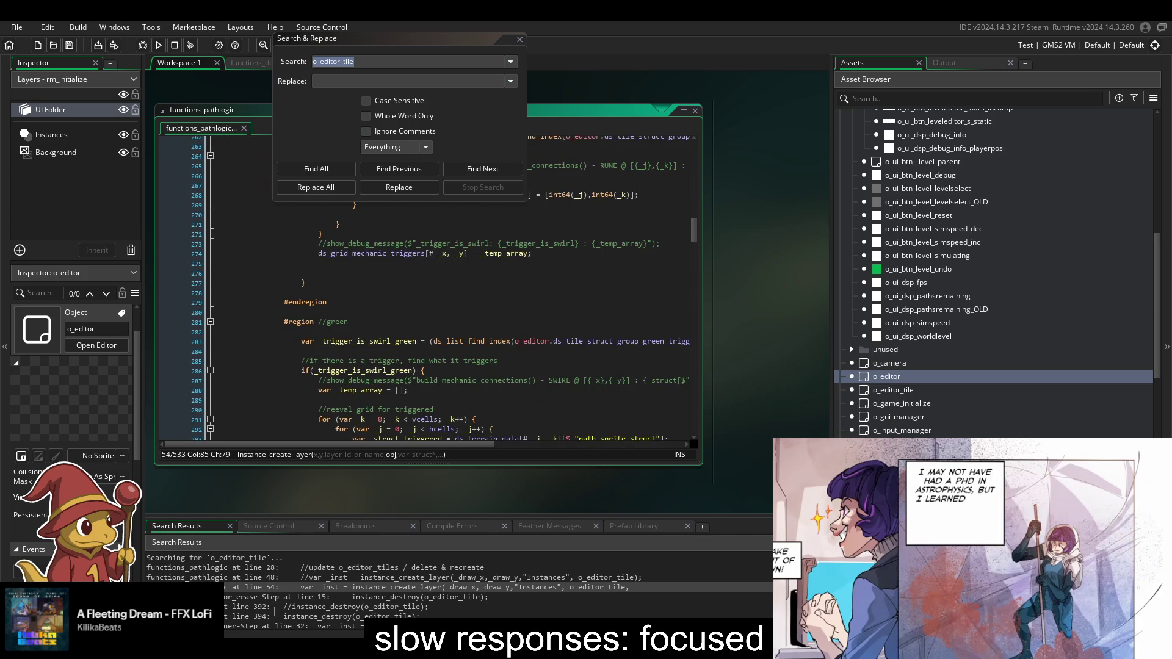
pyautogui.scroll(-3, 267, 599)
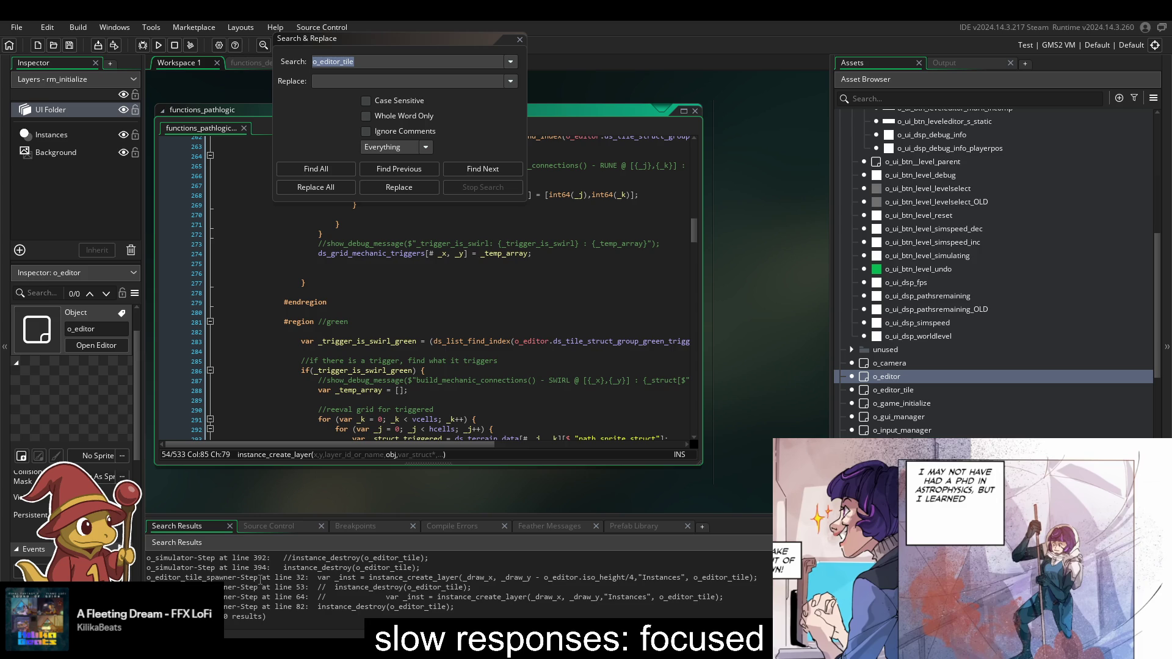
pyautogui.doubleClick(260, 578)
pyautogui.scroll(10, 471, 476)
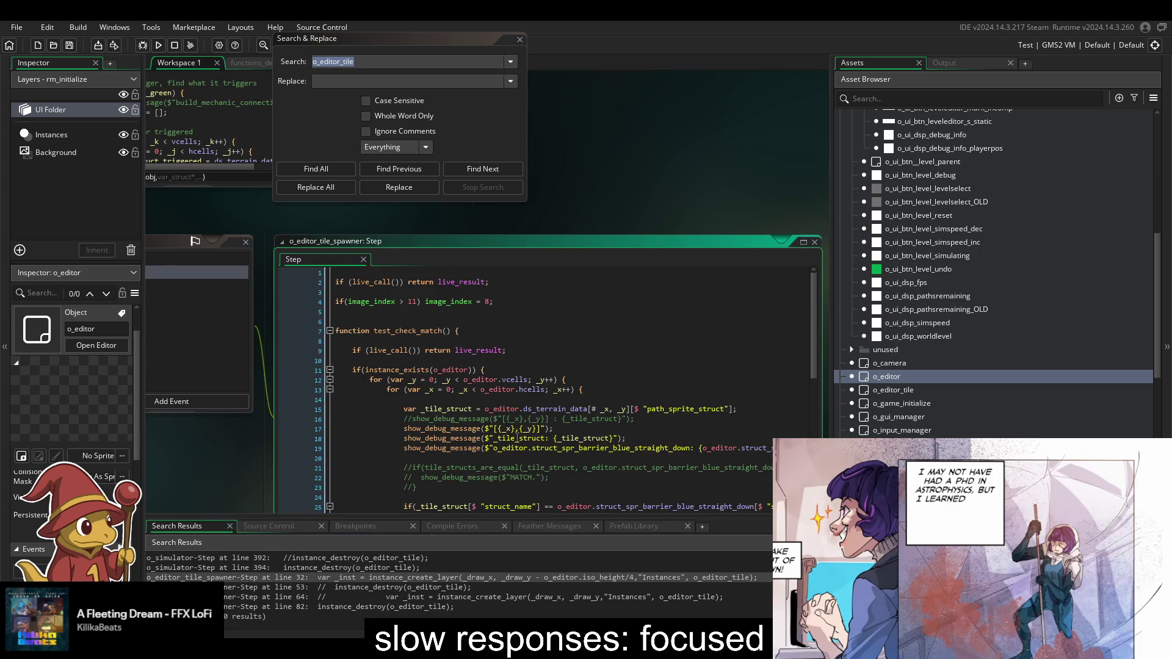
pyautogui.scroll(-5, 518, 437)
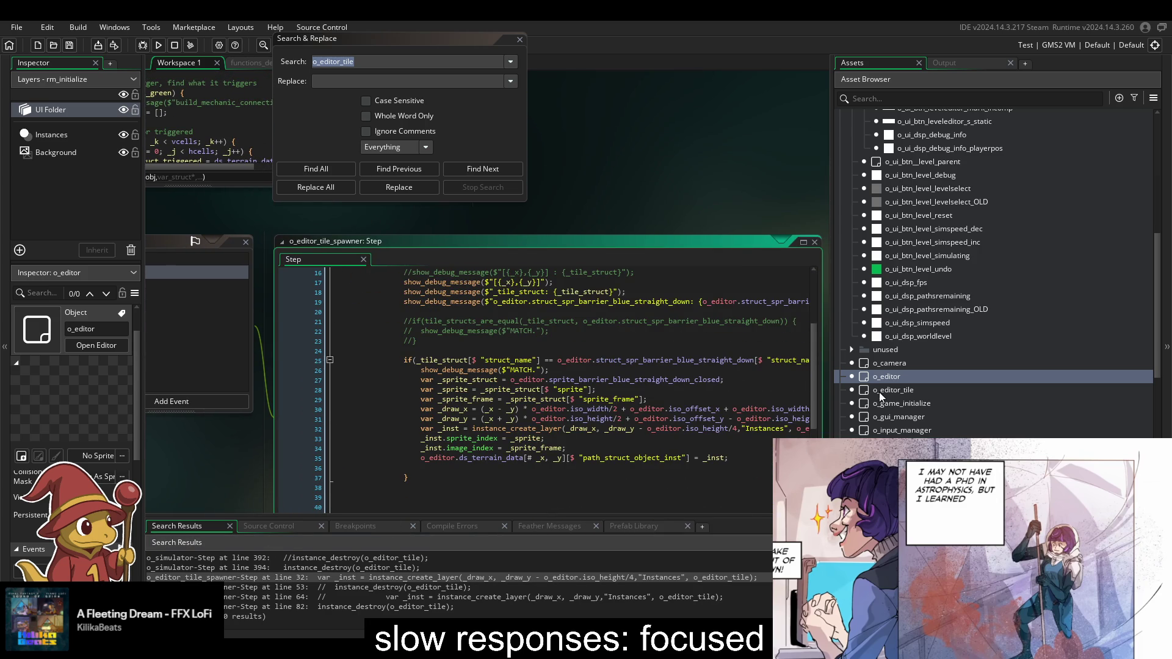
pyautogui.click(851, 358)
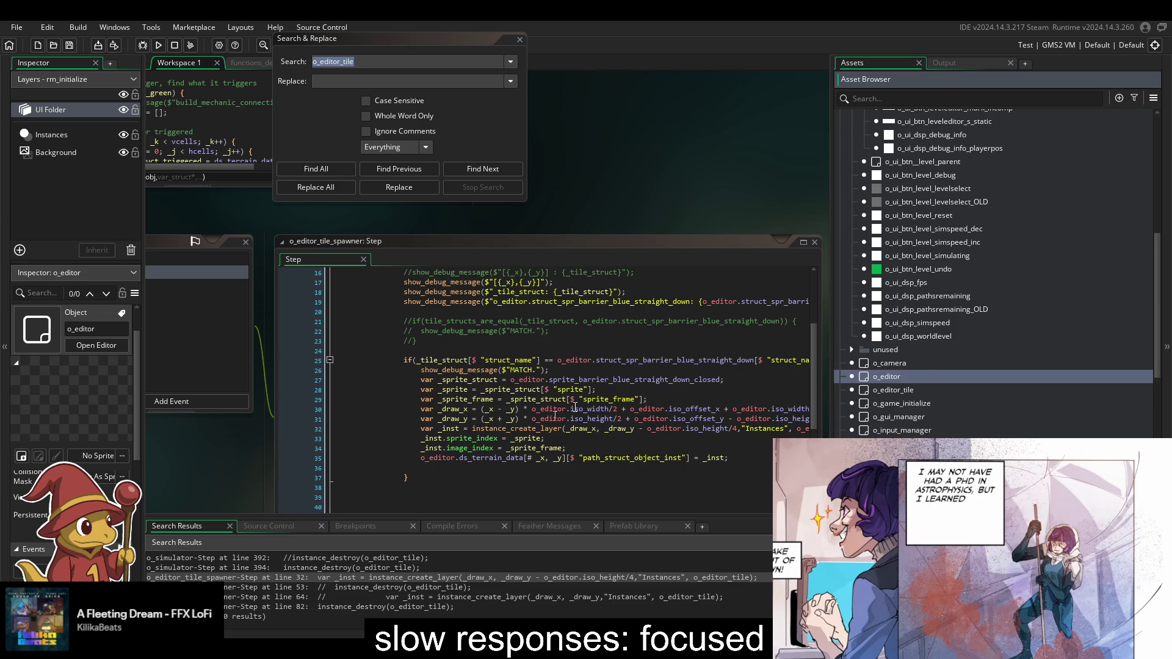
pyautogui.scroll(5, 510, 353)
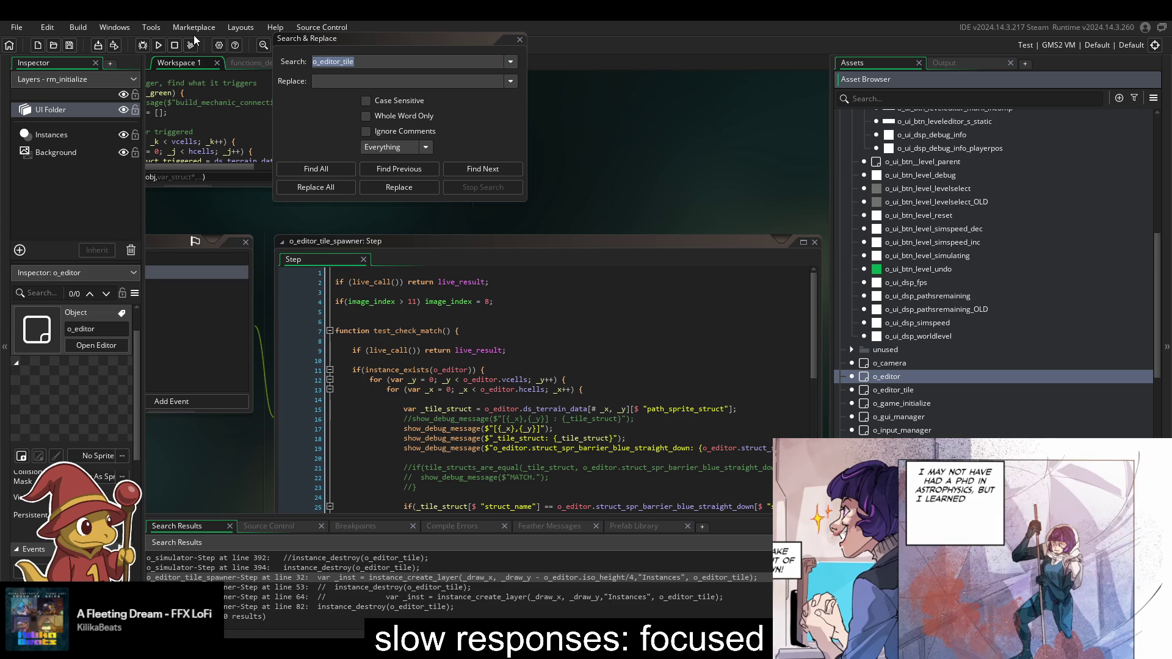
# - Run the game and open level 1-4 in the level editor with the tile palette shown
pyautogui.click(157, 46)
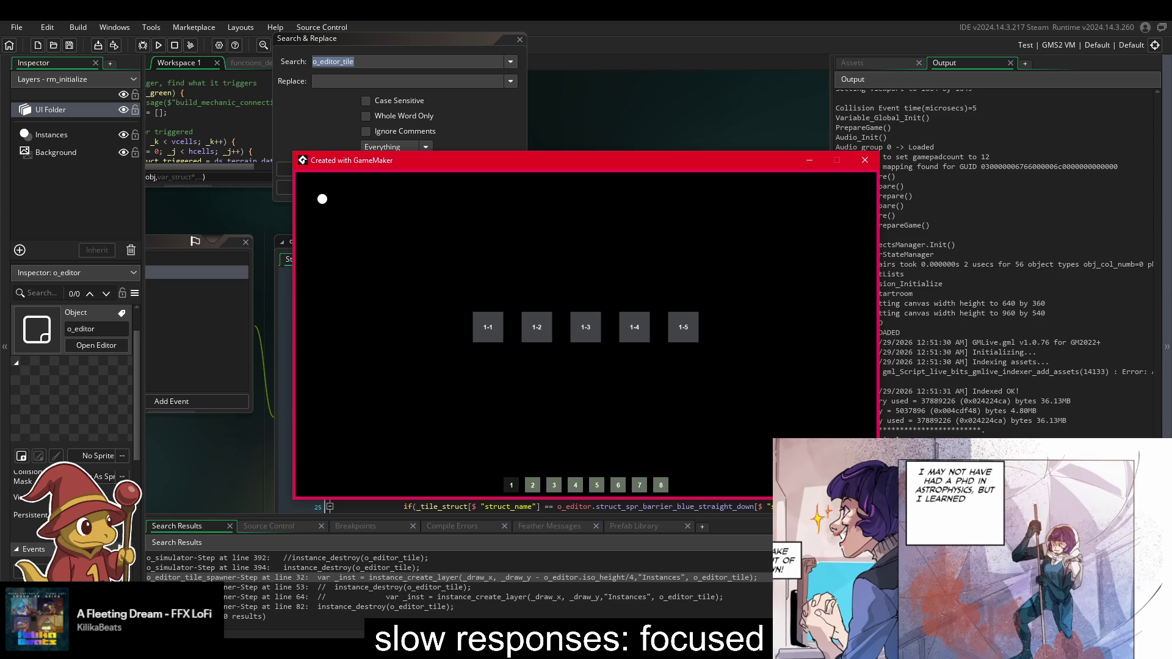
pyautogui.click(637, 331)
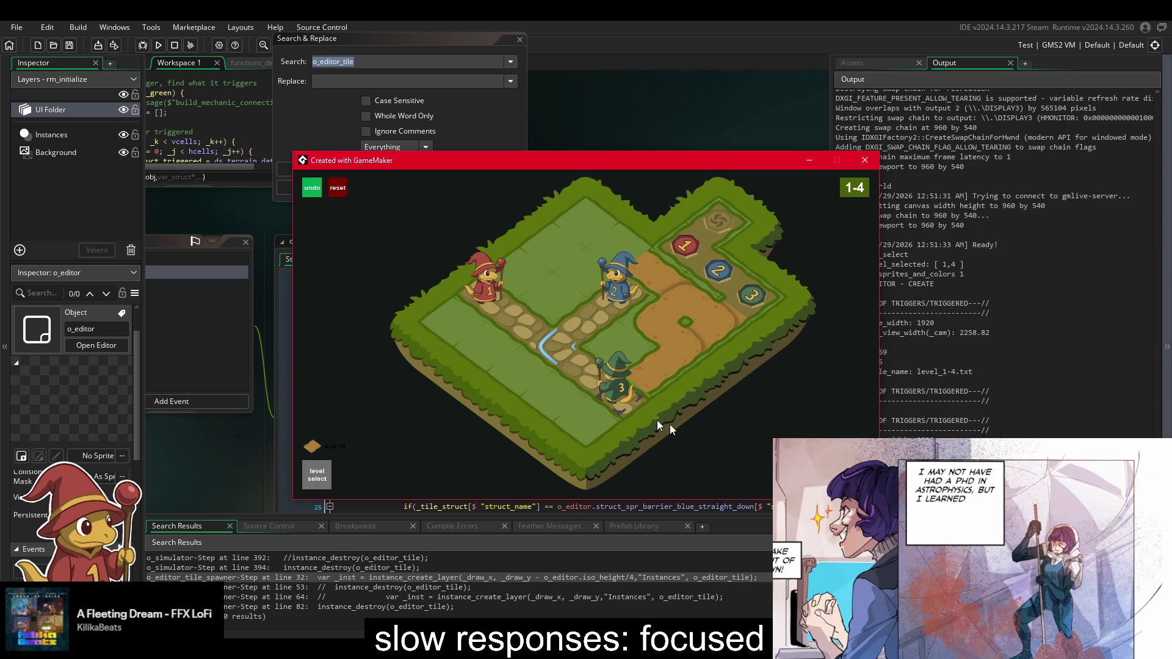
pyautogui.press('F1')
pyautogui.press('Tab')
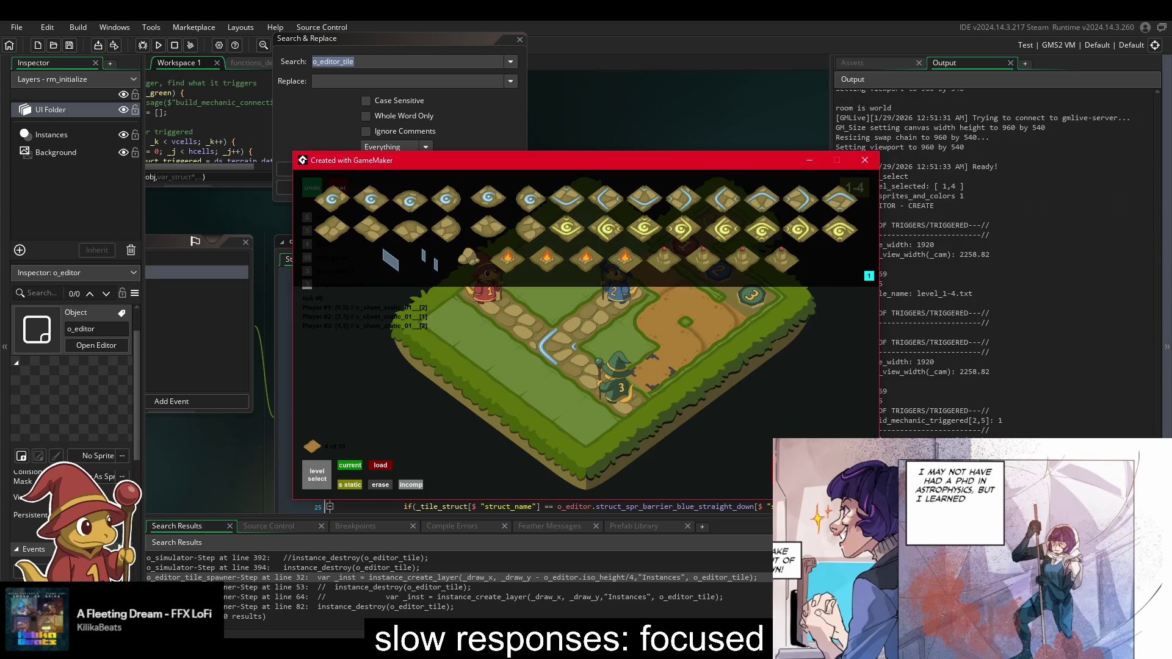
# - Place several pedestal tiles from the palette onto level 1-4's map
pyautogui.click(683, 264)
pyautogui.click(529, 378)
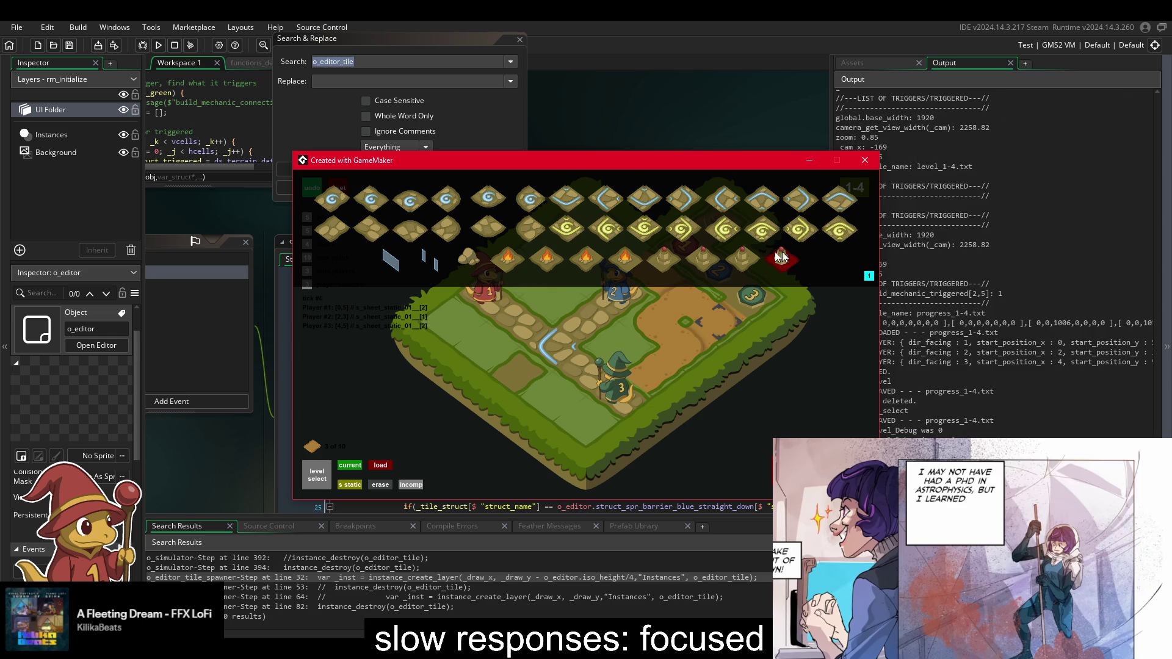
pyautogui.click(683, 252)
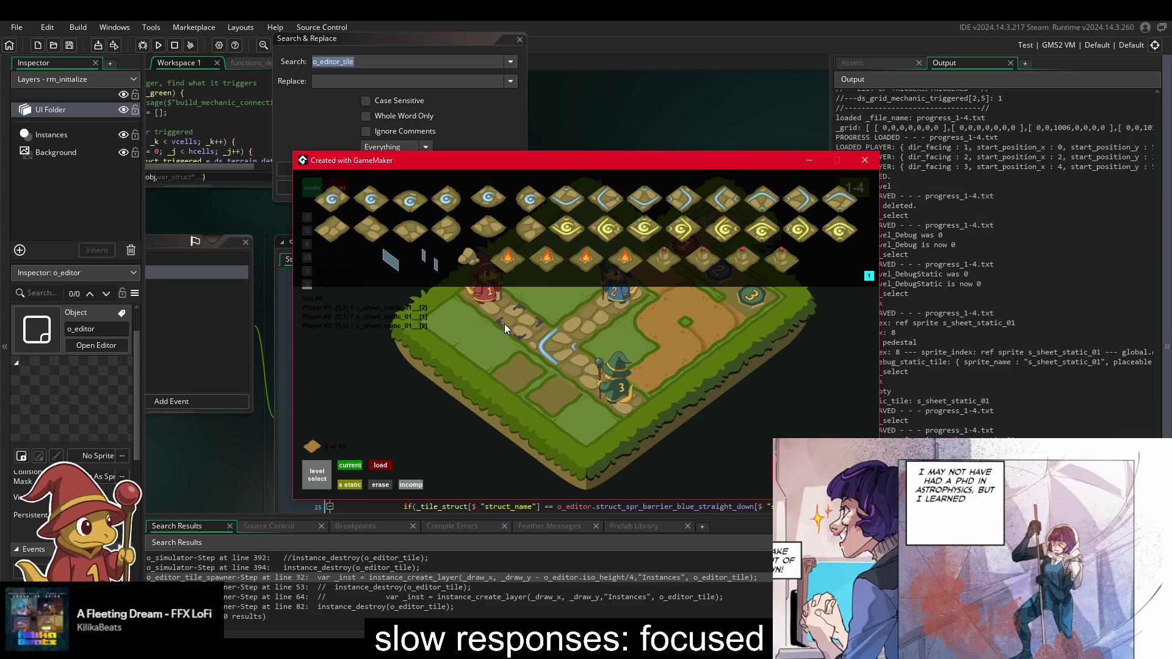
pyautogui.click(490, 348)
pyautogui.click(781, 259)
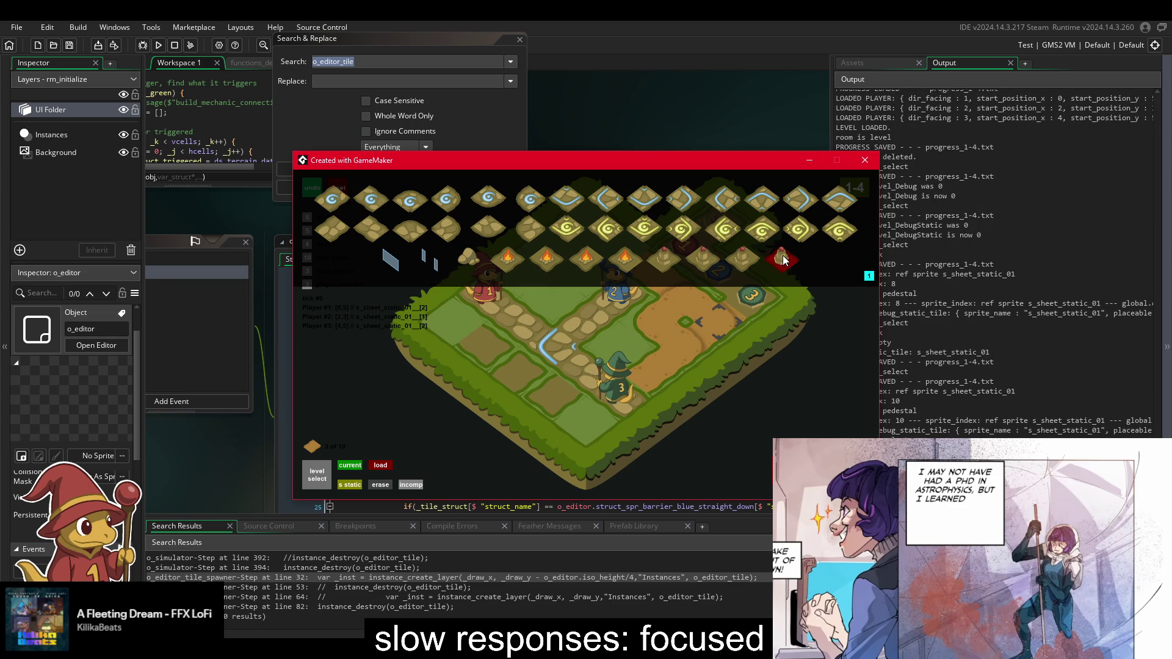
pyautogui.click(530, 38)
pyautogui.click(519, 39)
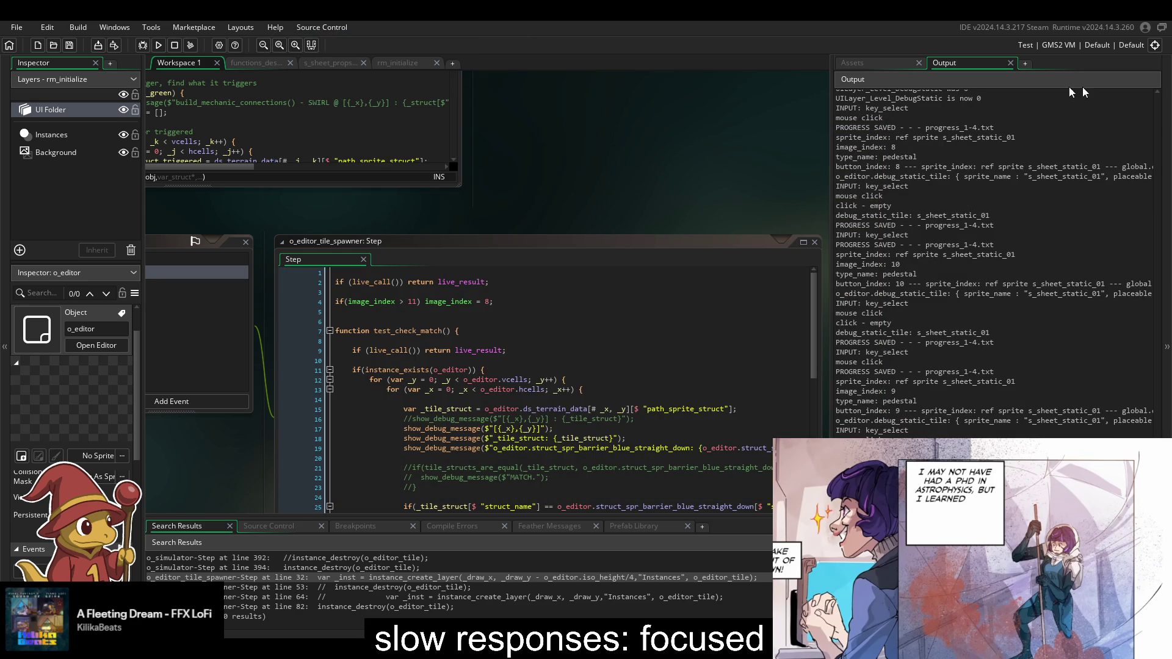
# - Open o_ui_btn_debug_iso_tiles' Draw code from Objects > UI > debug, then reopen o_editor_tile
pyautogui.click(890, 64)
pyautogui.scroll(5, 932, 254)
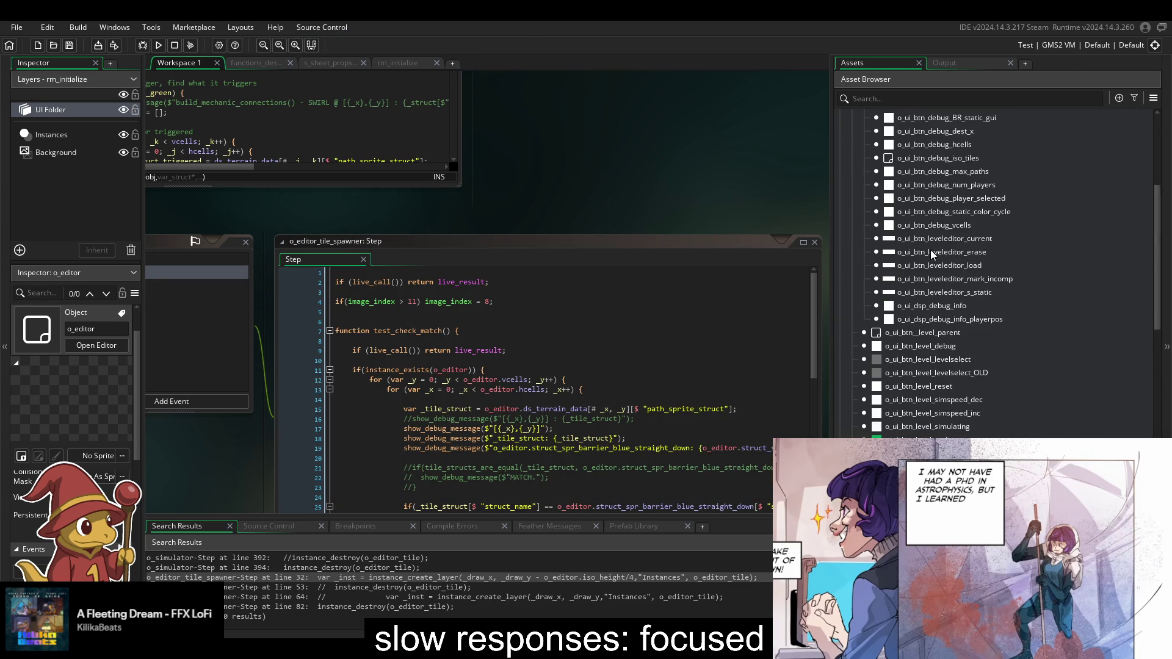
pyautogui.click(937, 307)
pyautogui.doubleClick(937, 306)
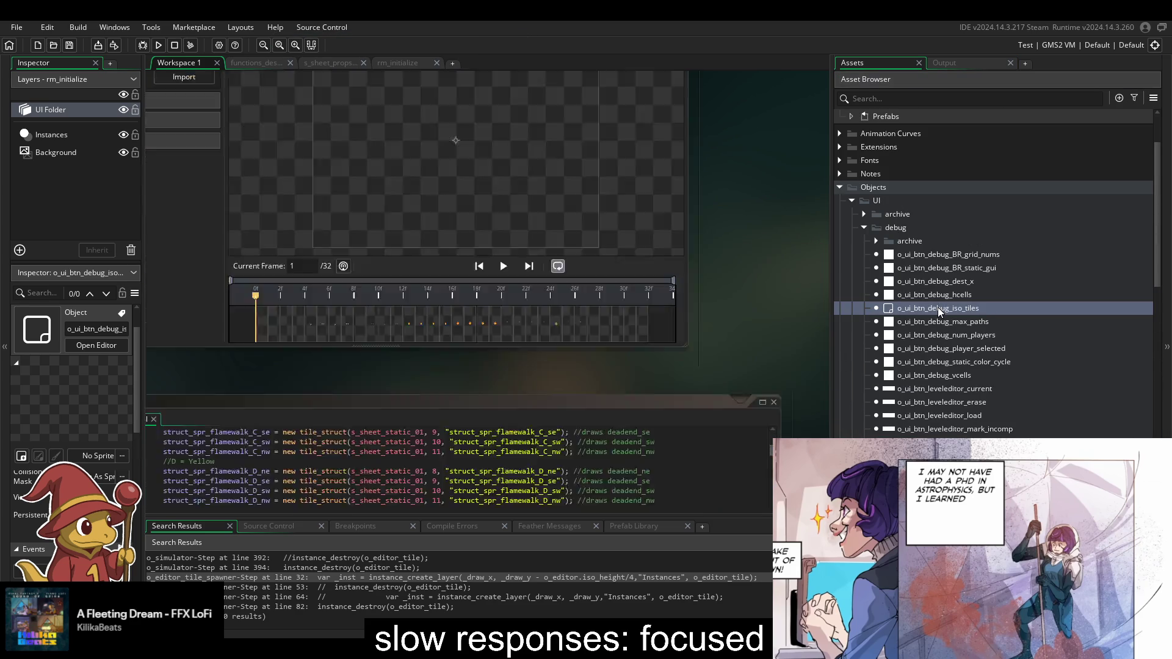
pyautogui.click(332, 287)
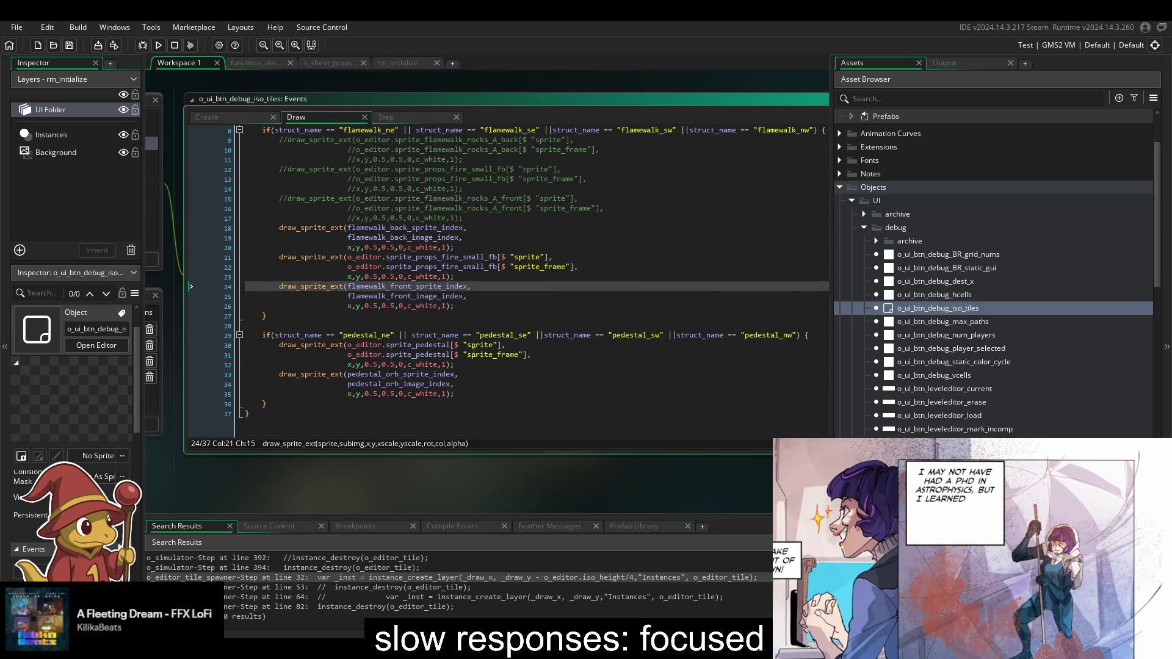
pyautogui.scroll(-5, 949, 309)
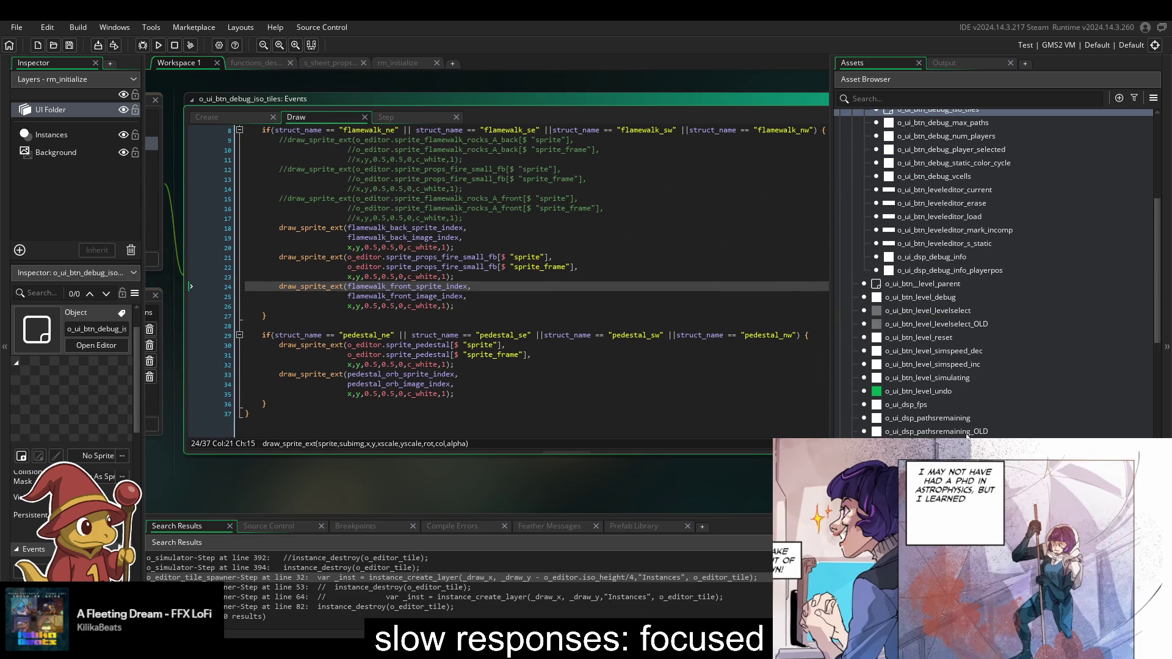
pyautogui.scroll(-3, 930, 401)
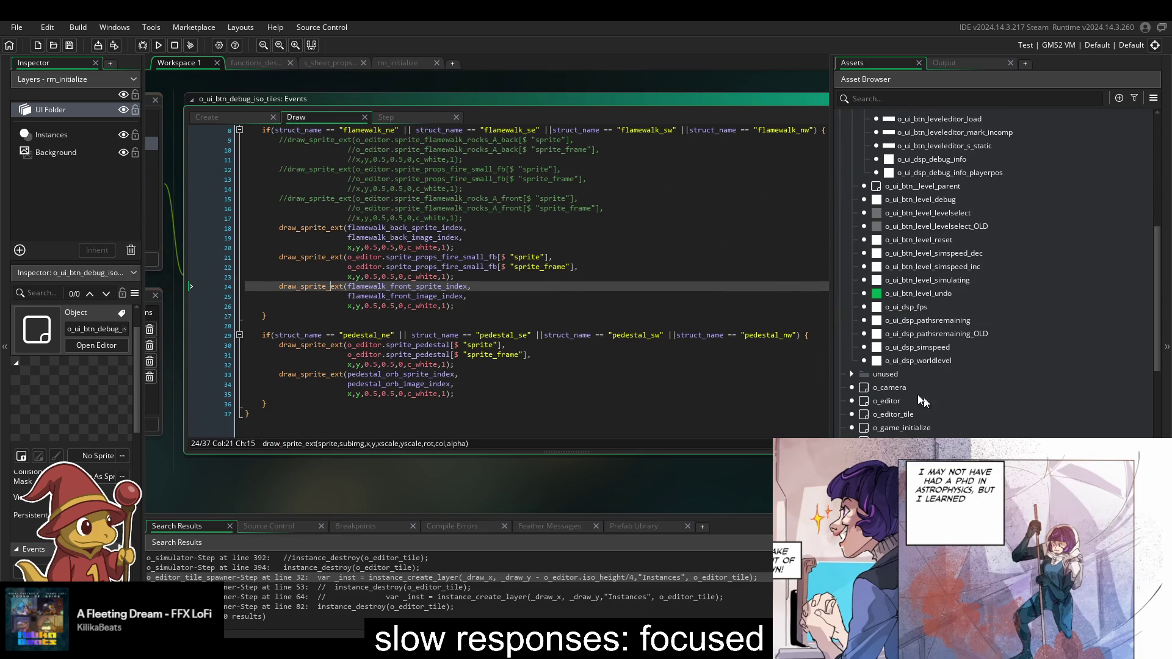
pyautogui.click(889, 417)
pyautogui.doubleClick(888, 419)
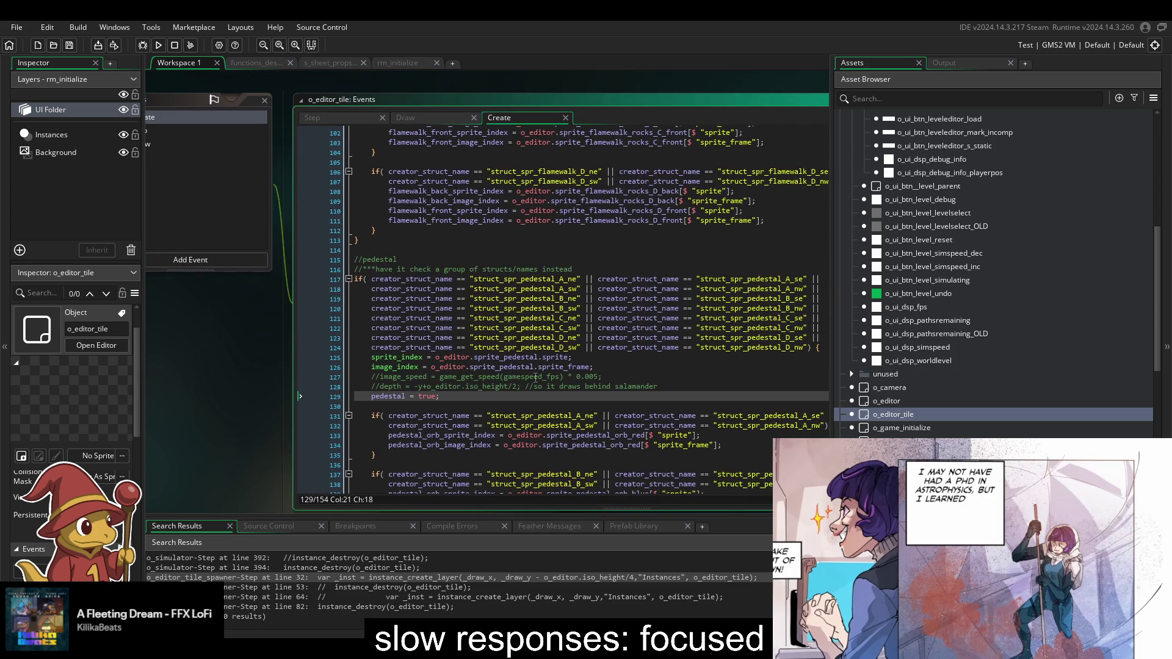
# - Check o_editor_tile's Variable Definitions and Parent settings
pyautogui.scroll(-6, 535, 361)
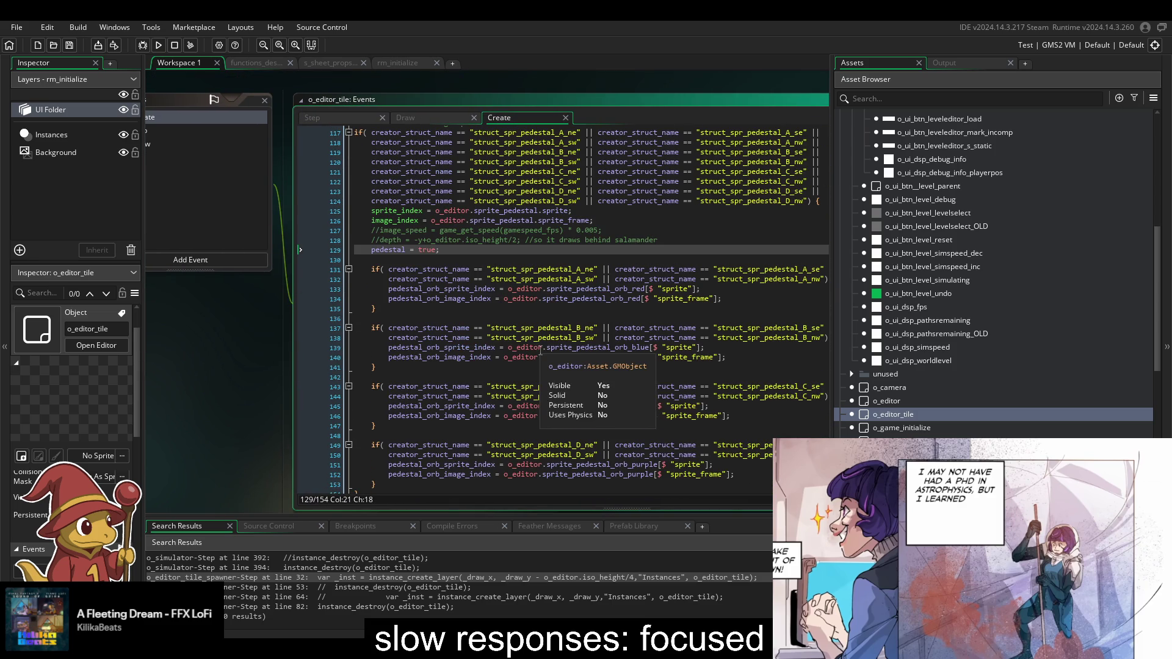
pyautogui.scroll(6, 540, 349)
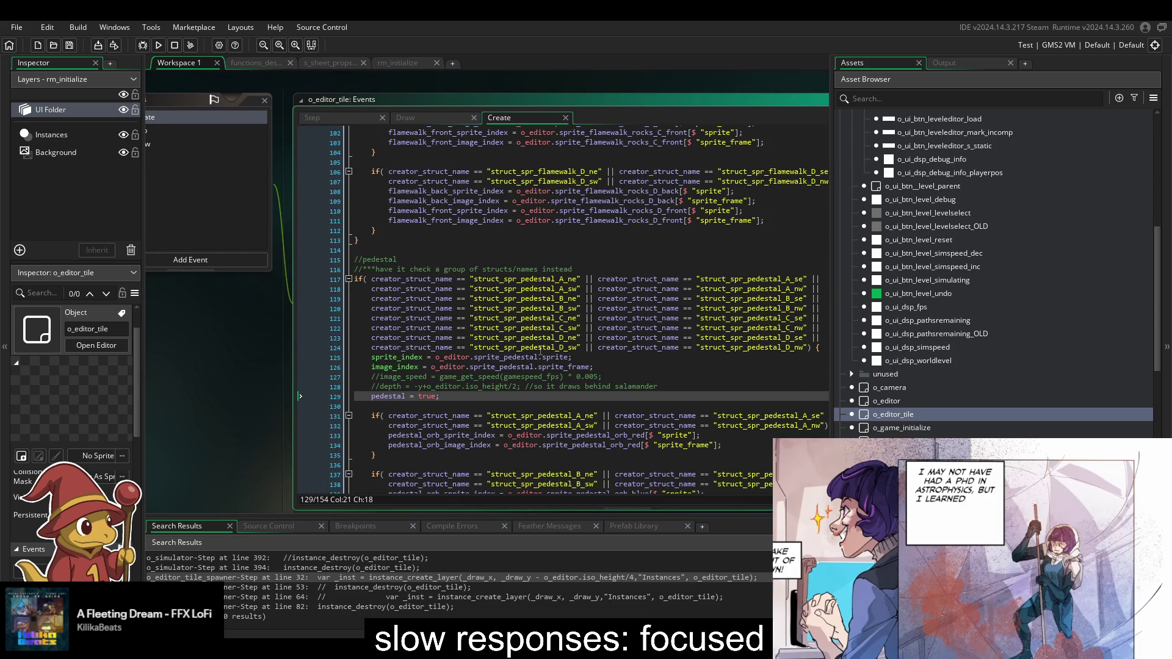
pyautogui.scroll(4, 545, 329)
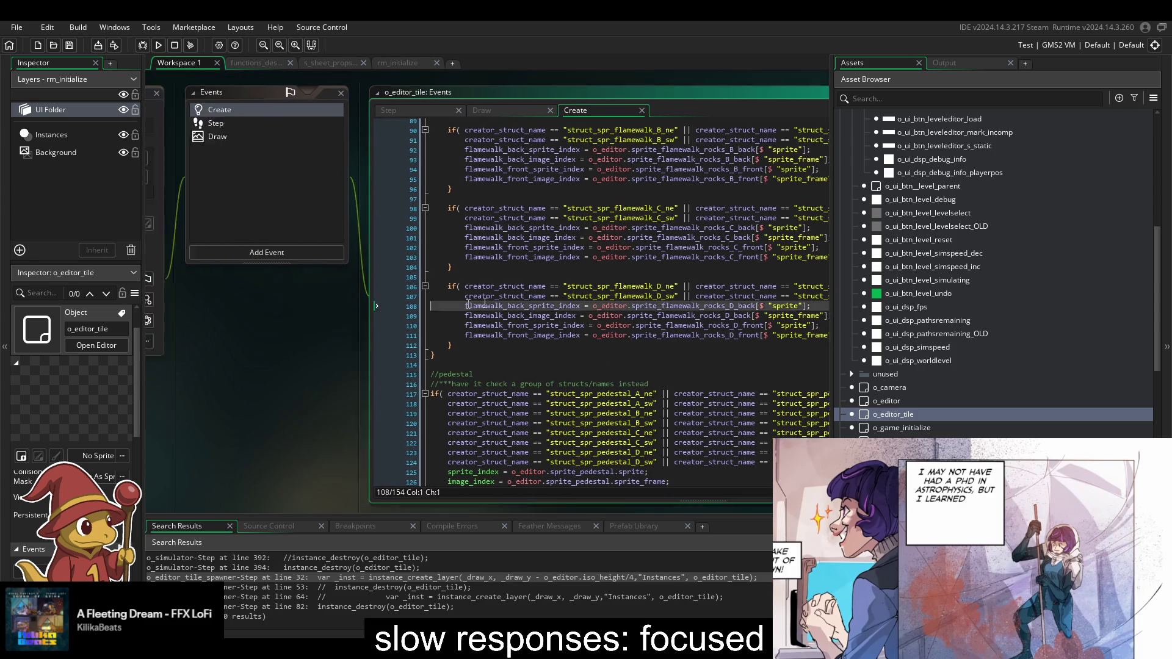
pyautogui.hscroll(-5, 264, 268)
pyautogui.click(250, 332)
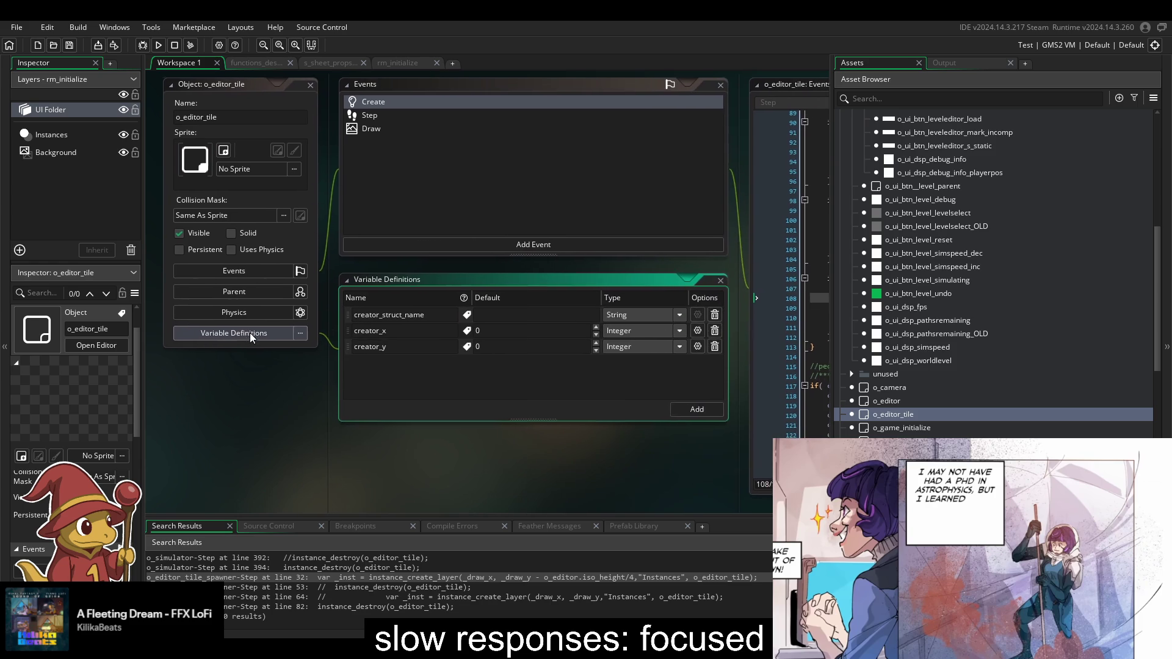
pyautogui.click(252, 291)
# - Scroll through the Create event's pedestal code, then view the Draw event
pyautogui.hscroll(5, 333, 370)
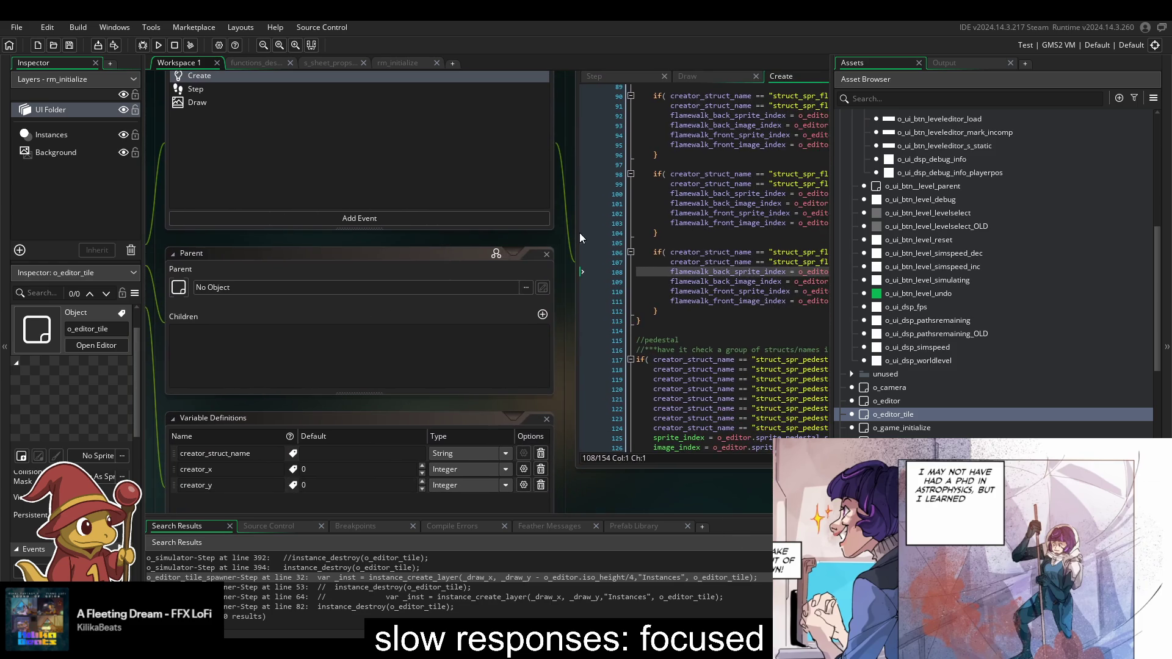
pyautogui.scroll(5, 721, 255)
pyautogui.scroll(5, 721, 255)
pyautogui.hscroll(5, 466, 341)
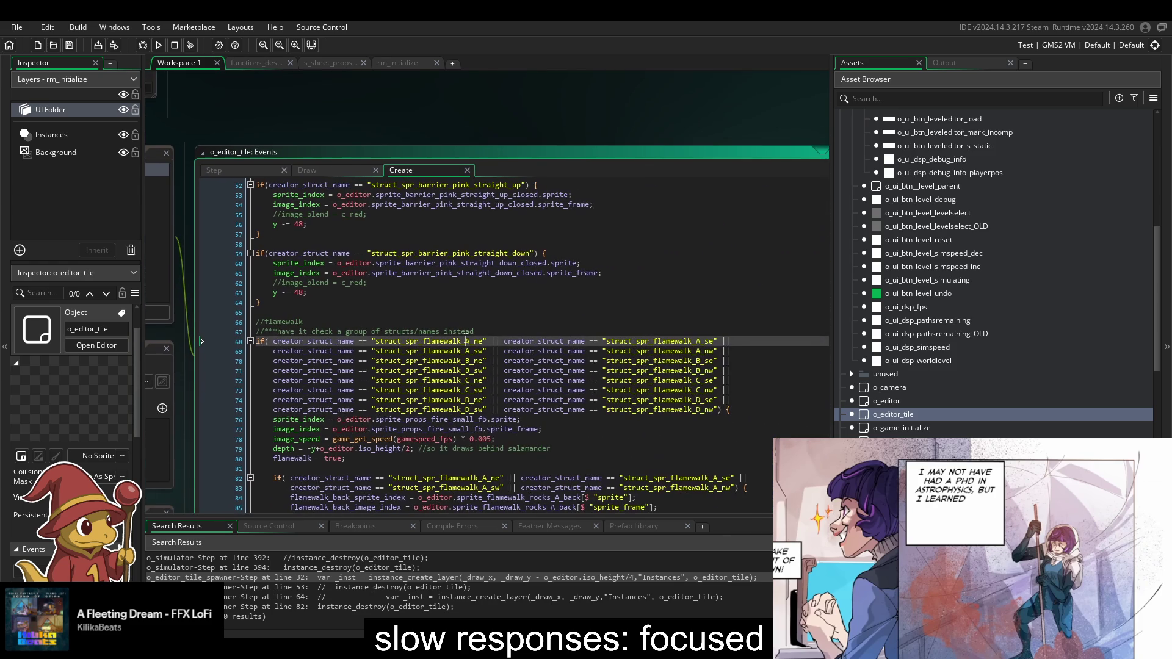
pyautogui.scroll(15, 590, 363)
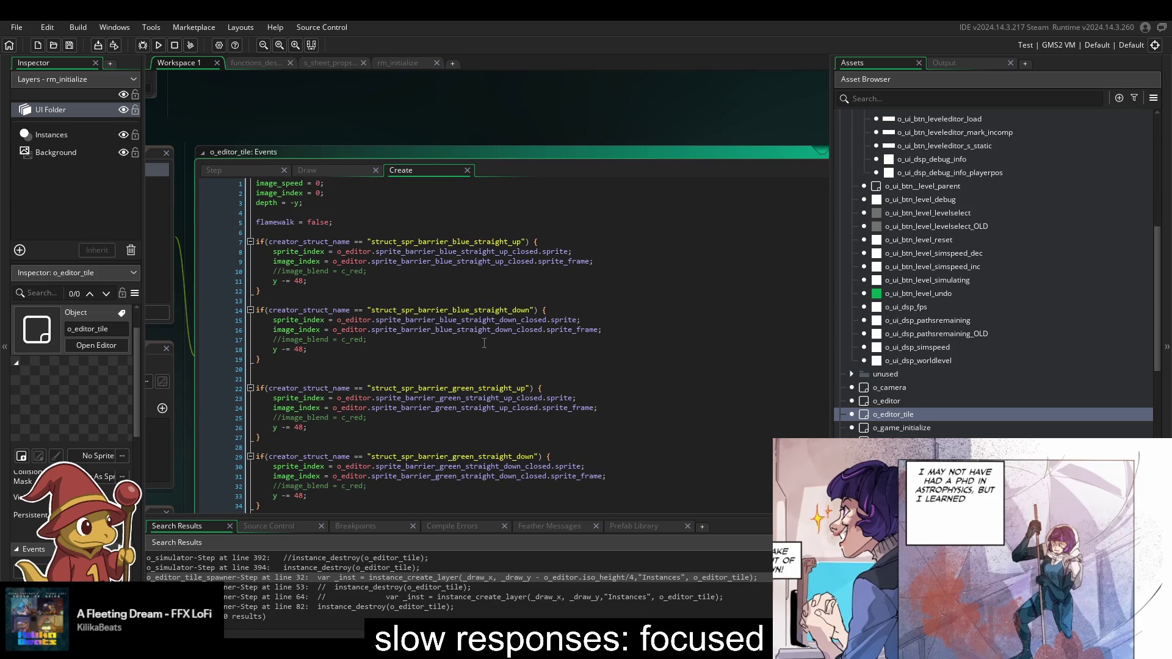
pyautogui.scroll(-15, 489, 342)
pyautogui.scroll(15, 487, 341)
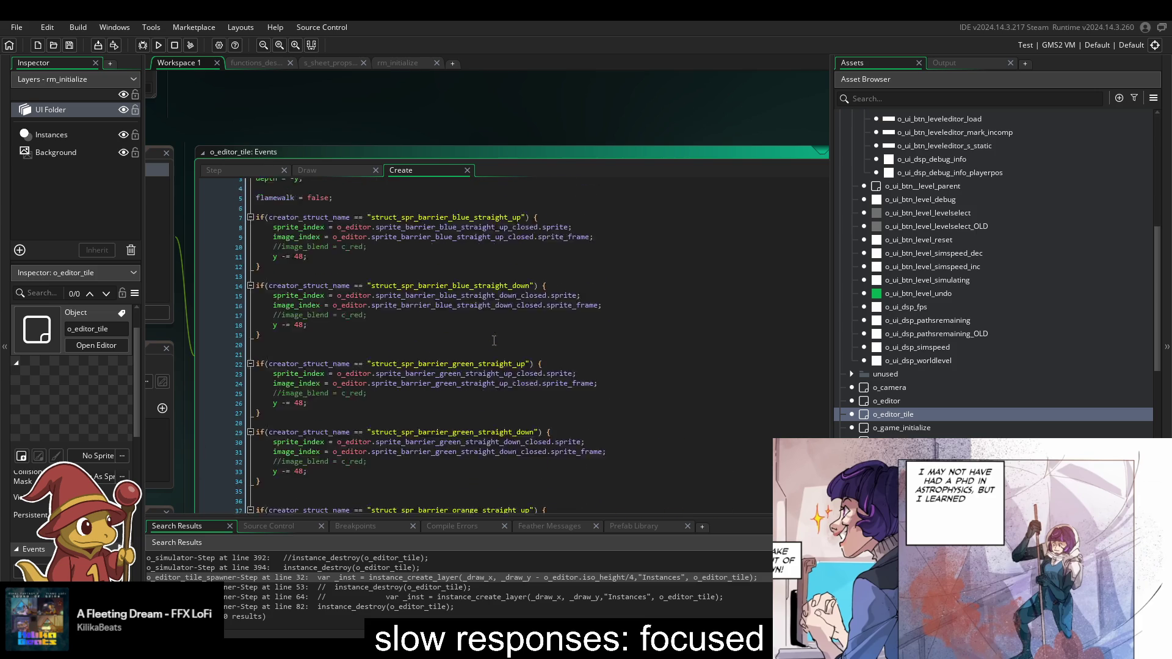
pyautogui.scroll(-20, 488, 339)
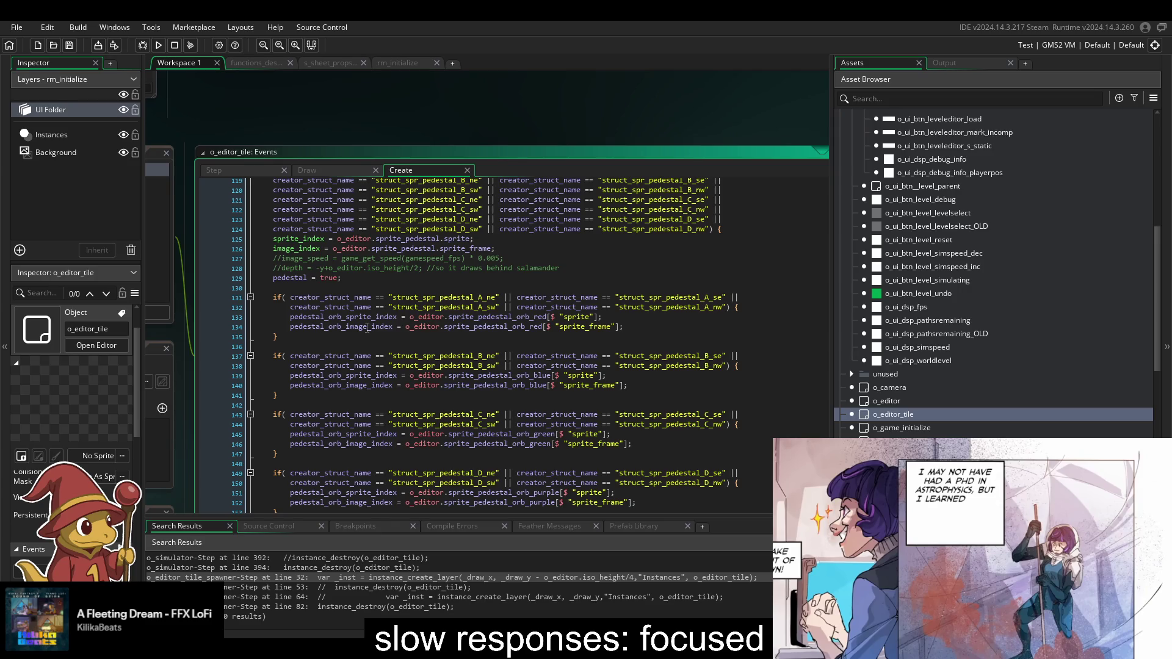
pyautogui.click(335, 173)
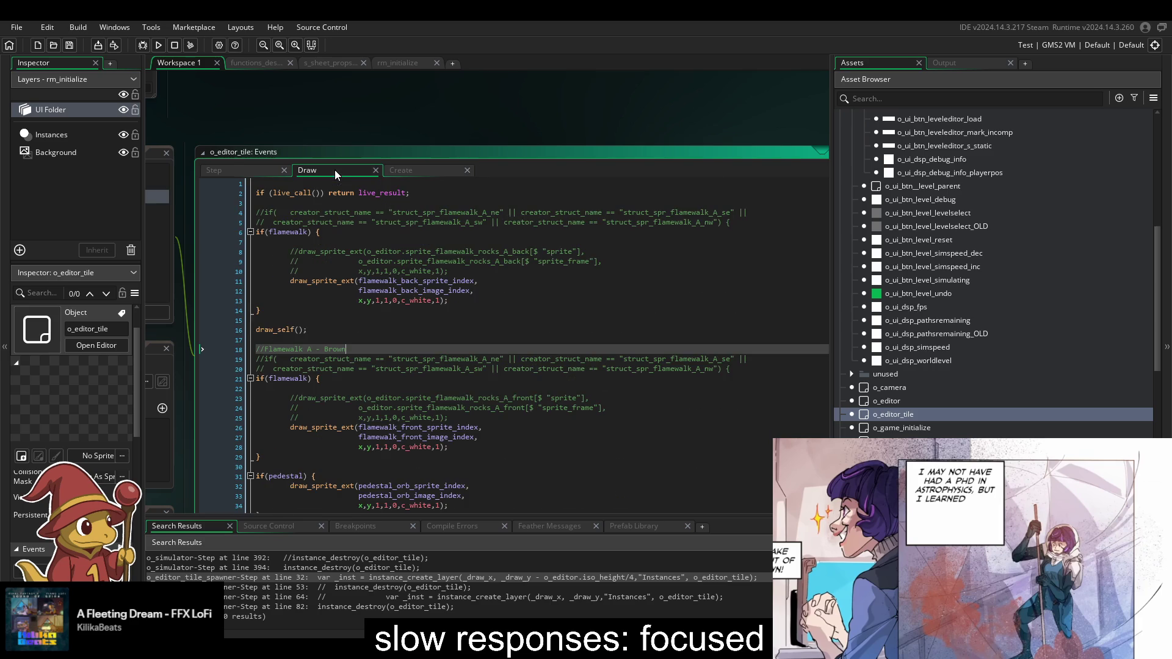
pyautogui.scroll(-5, 510, 413)
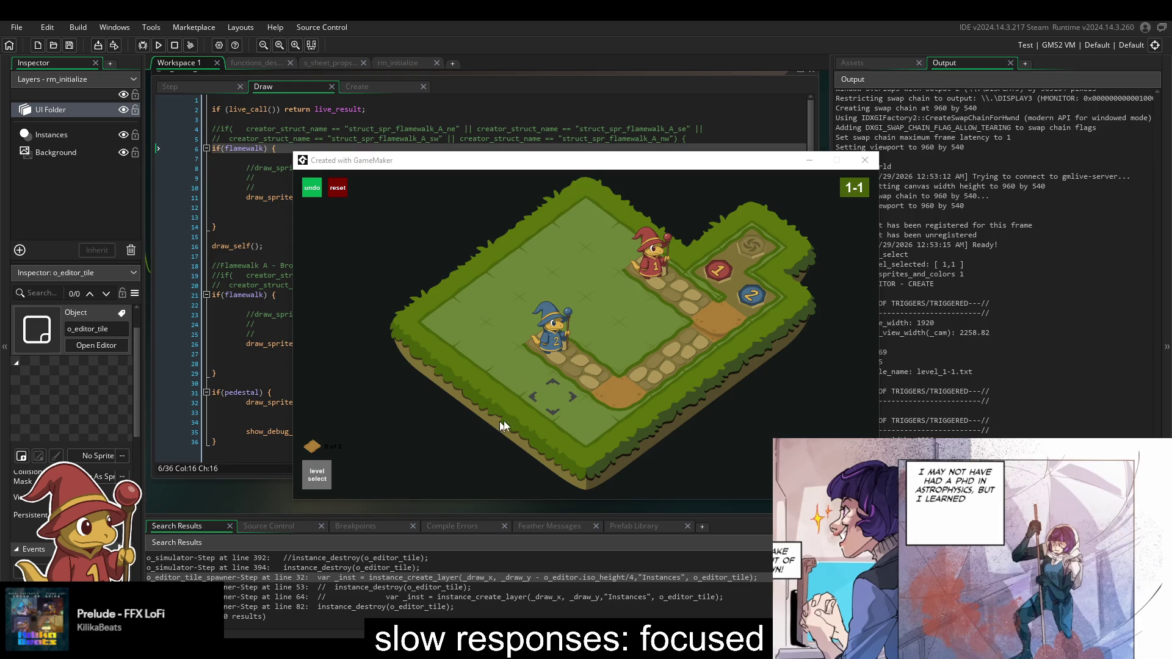
# - Put running level 1-1 into editing mode and try a pedestal tile, then return to the IDE
pyautogui.click(530, 403)
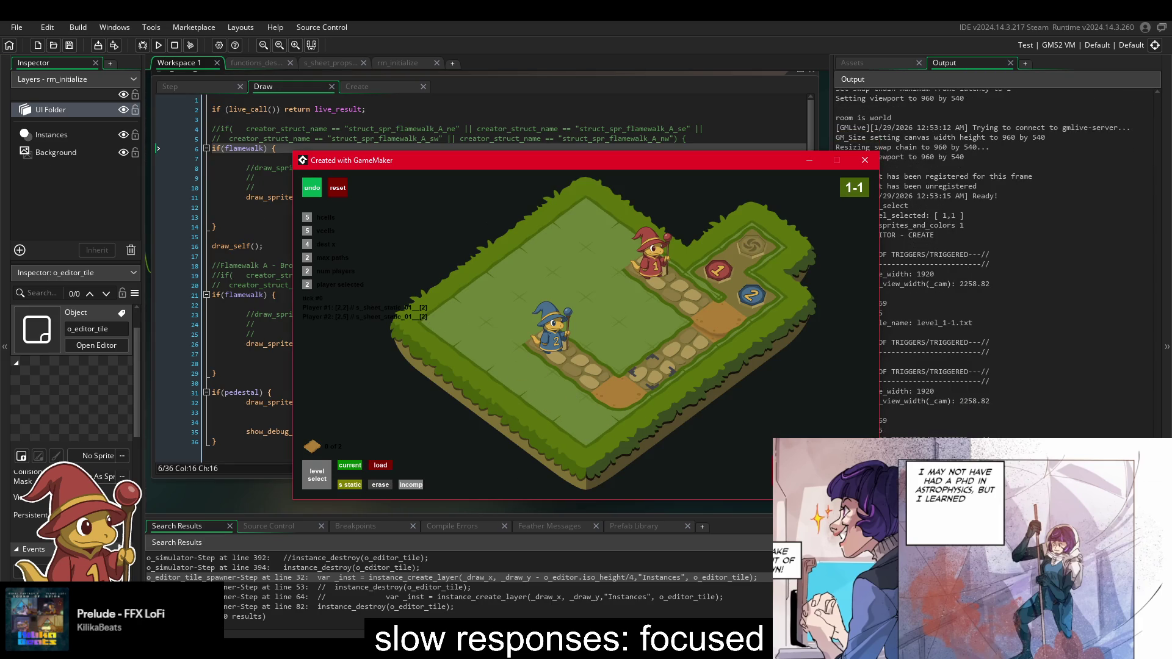
pyautogui.press('Tab')
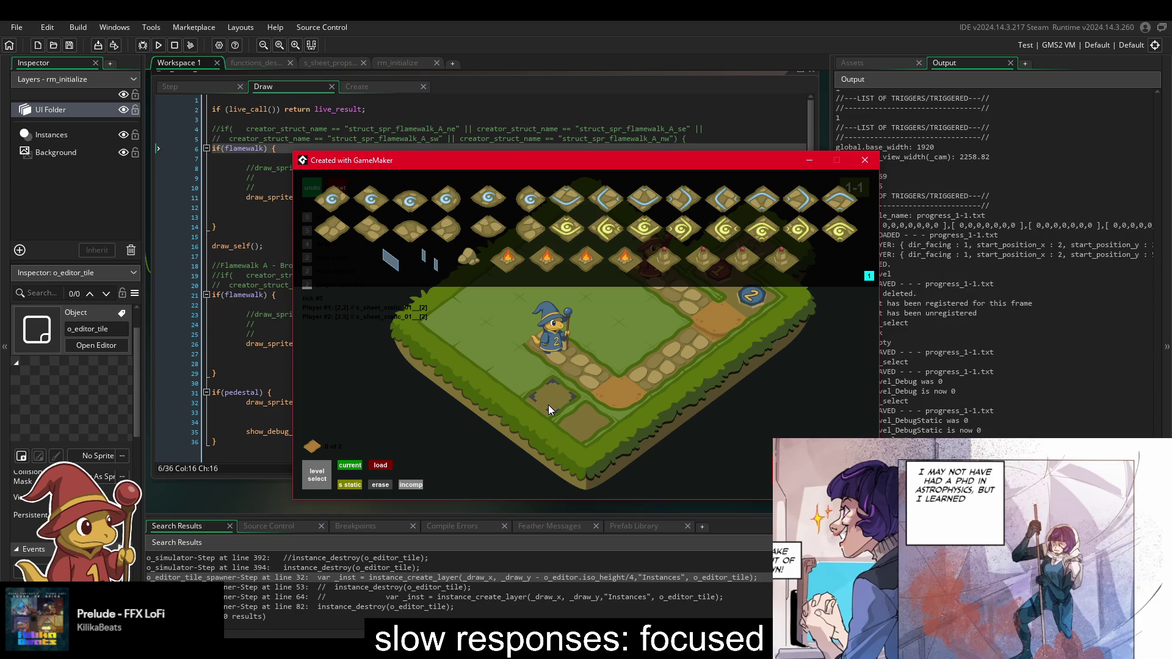
pyautogui.click(686, 244)
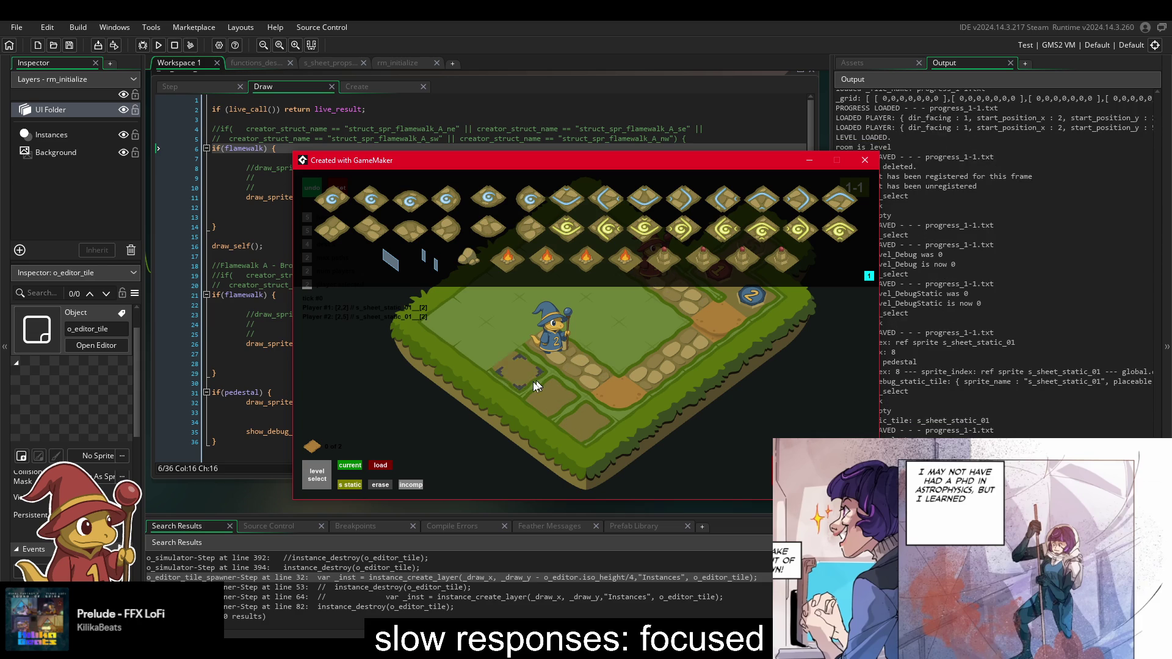
pyautogui.click(227, 383)
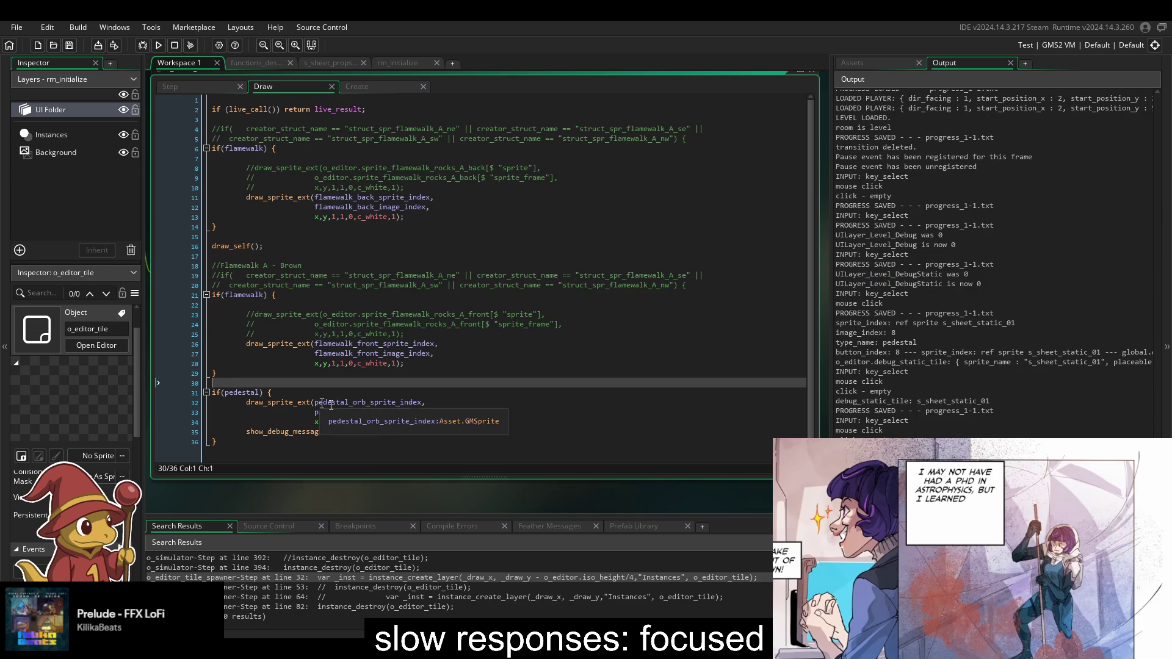
# - Move through the Step and Draw events to the Create event's pedestal code
pyautogui.click(280, 324)
pyautogui.moveTo(280, 324); pyautogui.dragTo(460, 330)
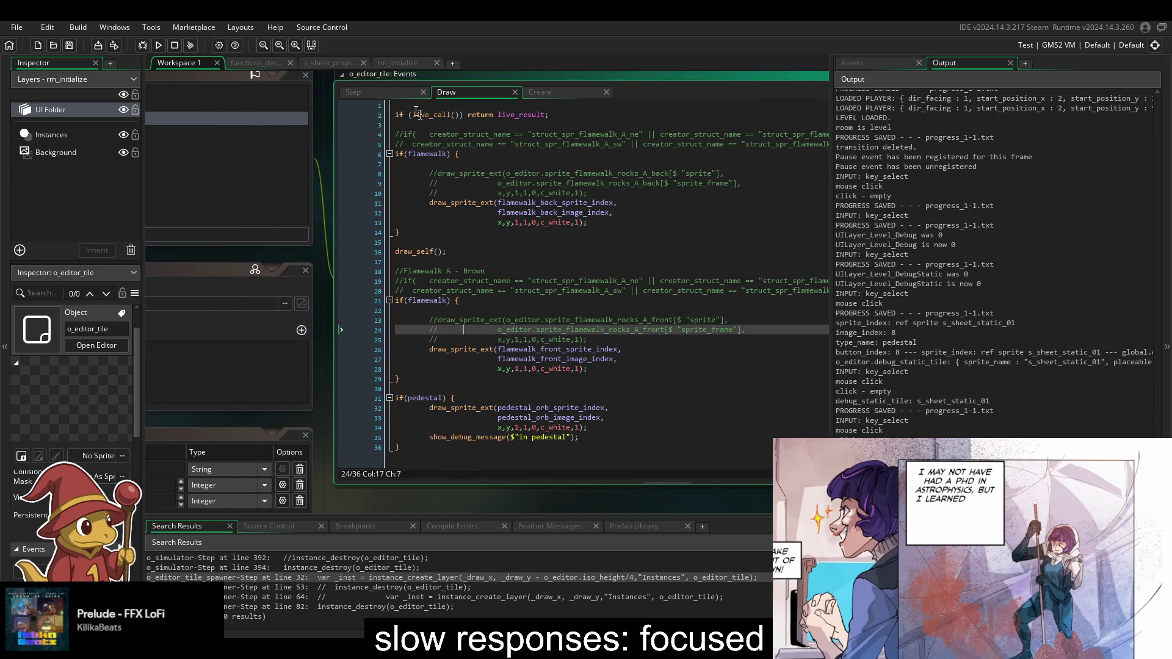
pyautogui.click(395, 92)
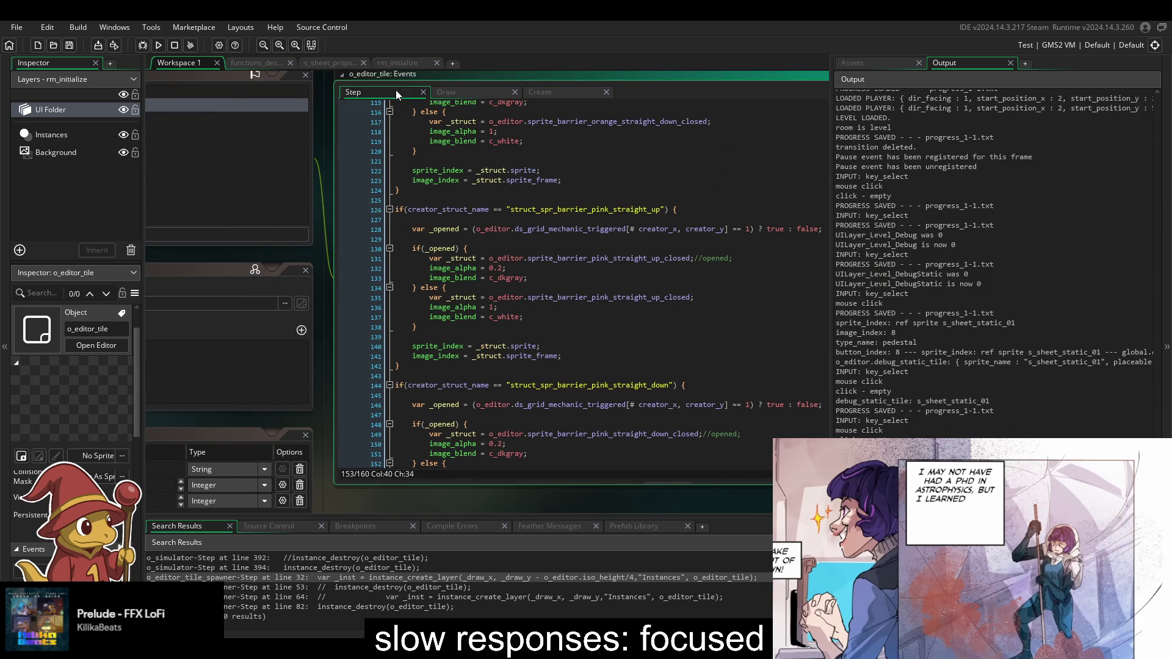
pyautogui.click(463, 92)
pyautogui.click(538, 93)
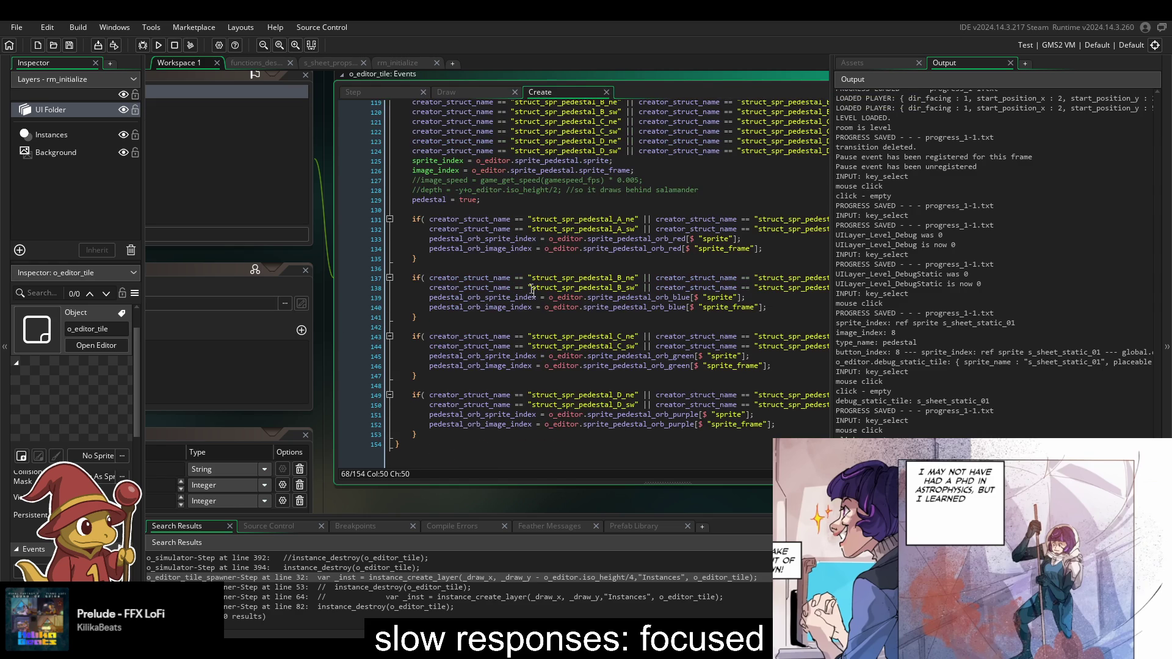
pyautogui.scroll(4, 492, 336)
pyautogui.click(542, 322)
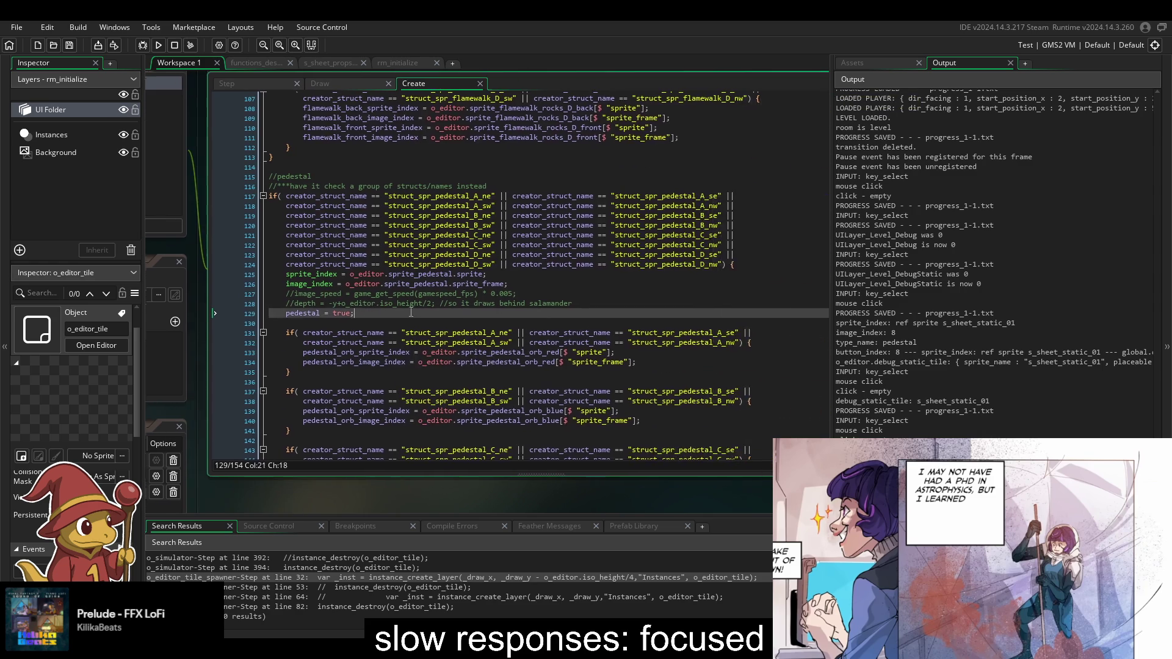
# - Add show_debug_message($"creator_struct_name: {creator_struct_name}") under //pedestal and save
pyautogui.click(324, 196)
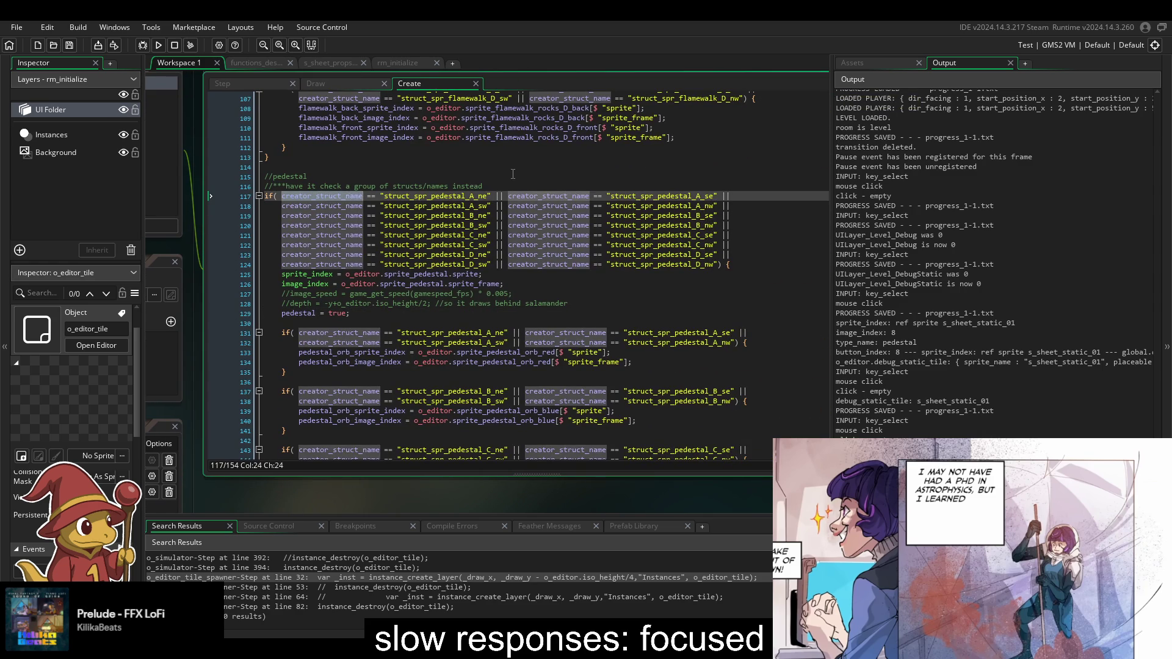
pyautogui.press('Up')
pyautogui.press('Up')
pyautogui.press('Return')
pyautogui.write('show_')
pyautogui.press('Down')
pyautogui.press('Return')
pyautogui.write('$""creator_struct_name: {creator_struct_name}')
pyautogui.hotkey('ctrl', 's')
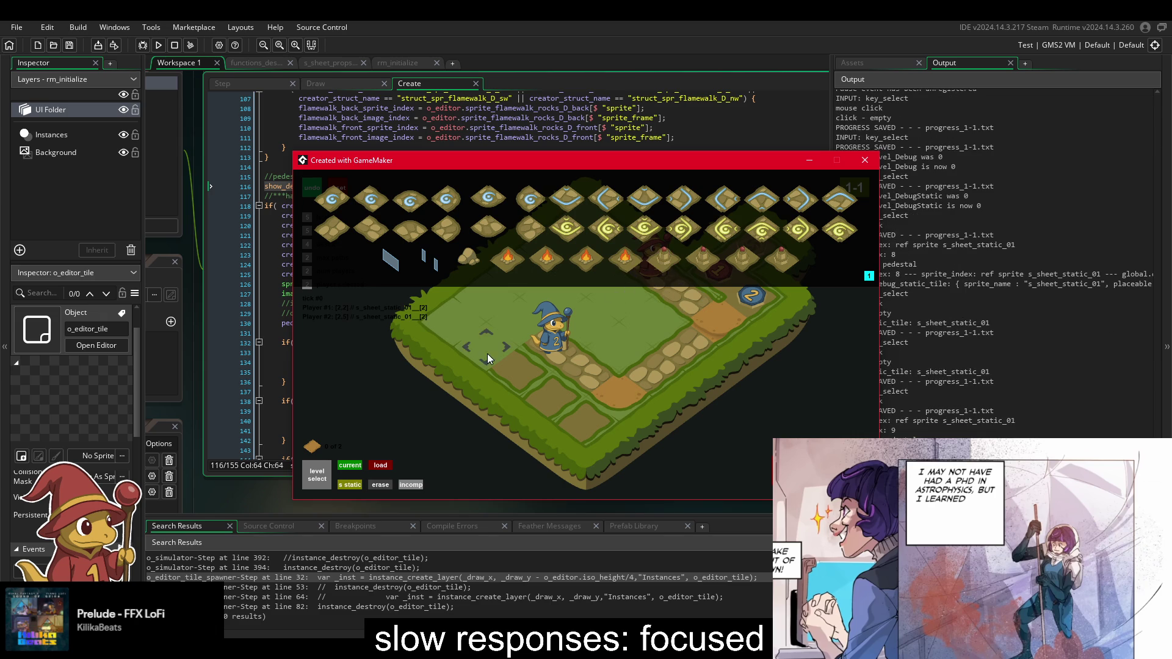
# - Place another tile on the grass board in the running game, then go back to the code
pyautogui.click(495, 343)
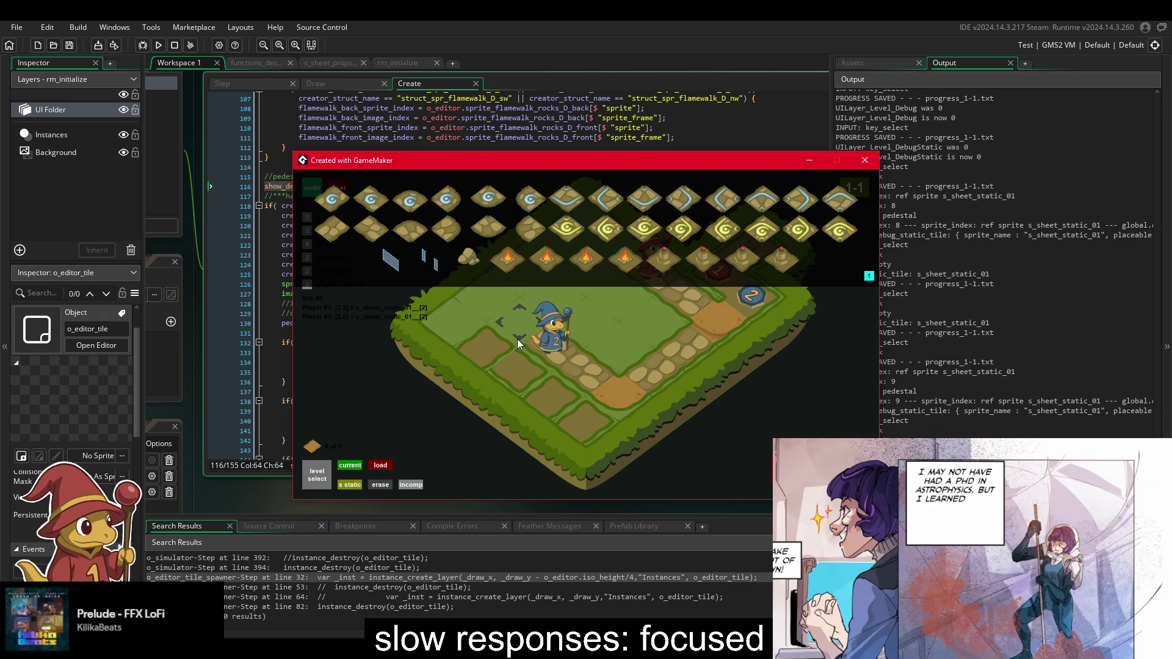
pyautogui.click(428, 137)
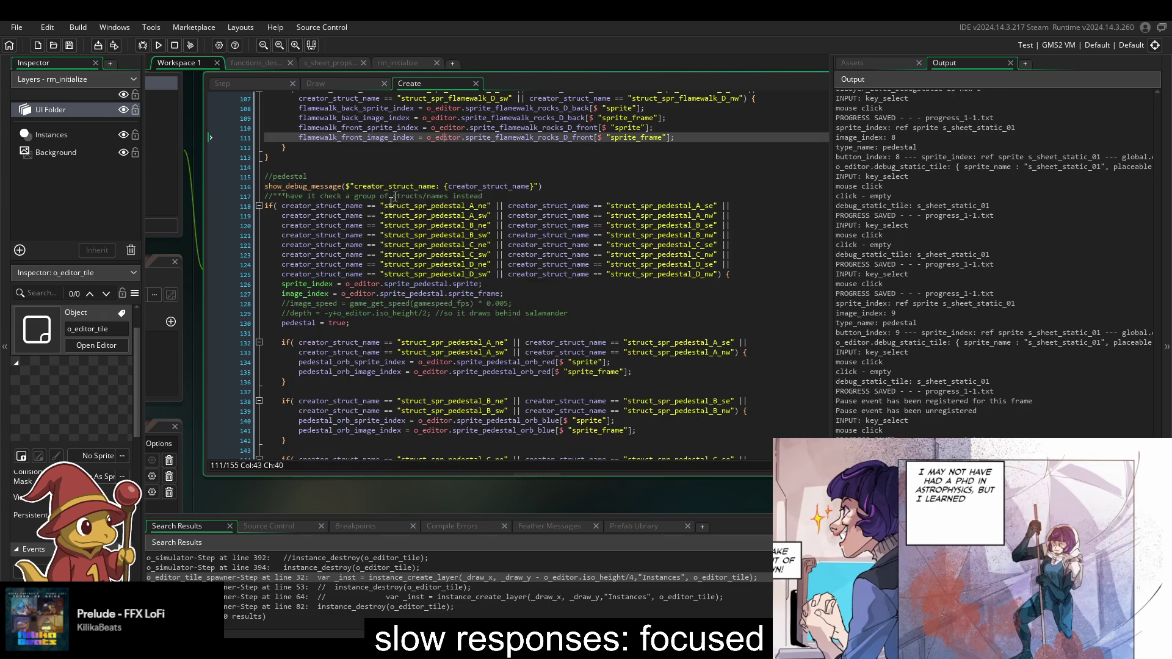
pyautogui.scroll(6, 365, 245)
pyautogui.scroll(-3, 365, 244)
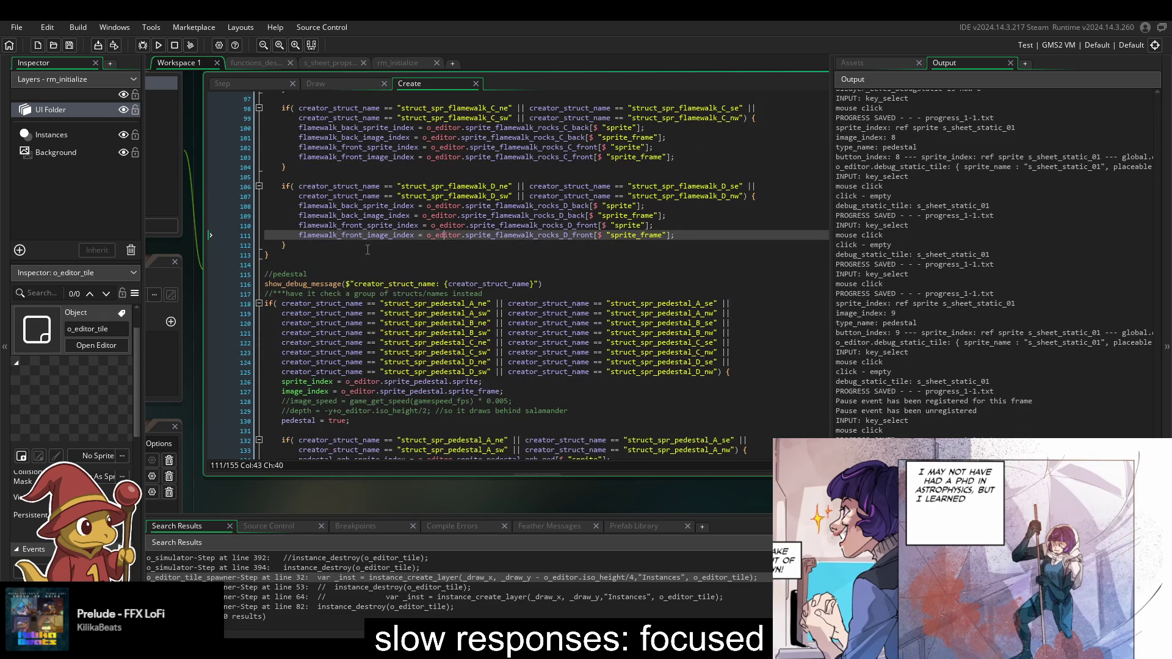
# - Delete the show_debug_message line under //pedestal in o_editor_tile's Create event
pyautogui.click(339, 250)
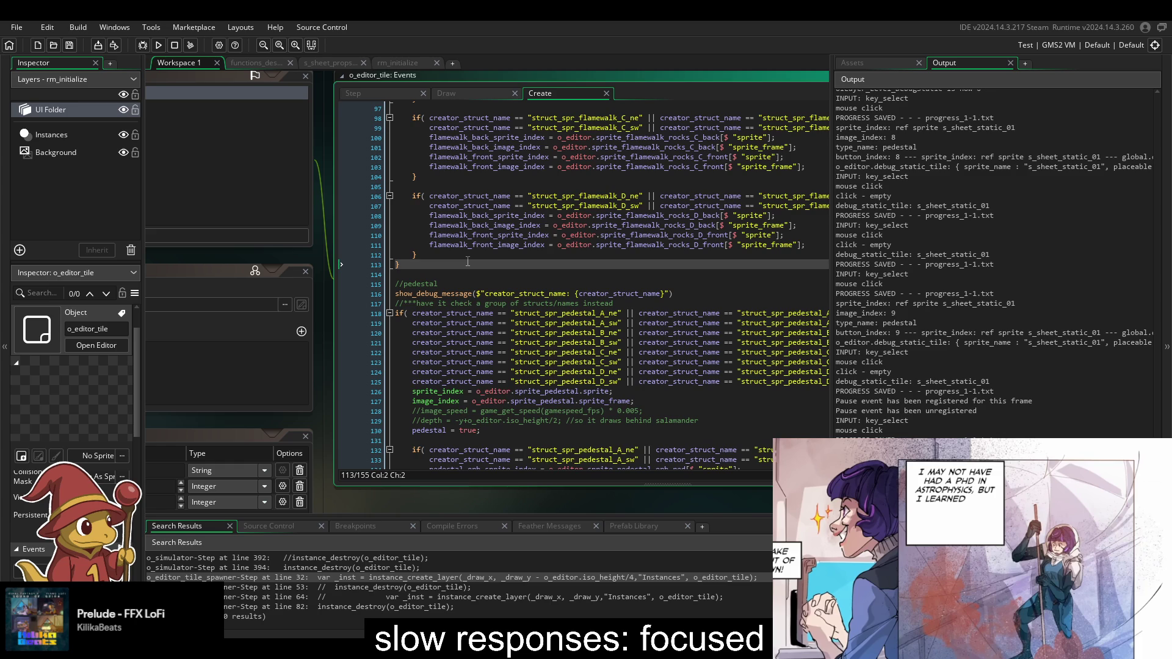
pyautogui.moveTo(679, 296); pyautogui.dragTo(684, 286)
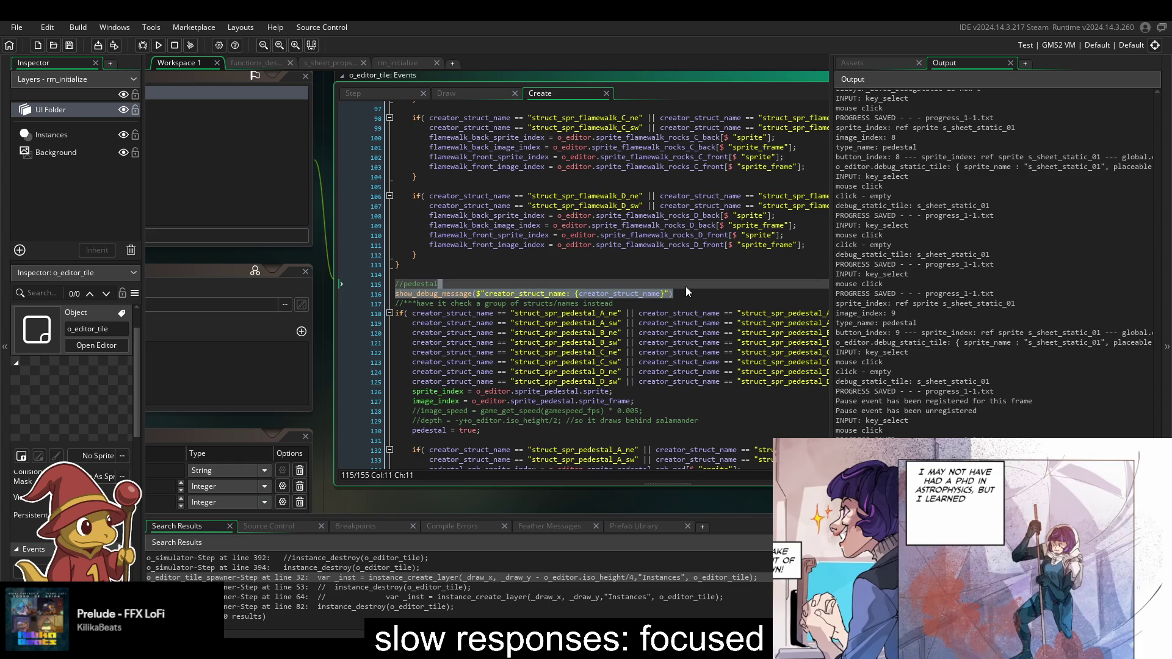
pyautogui.press('BackSpace')
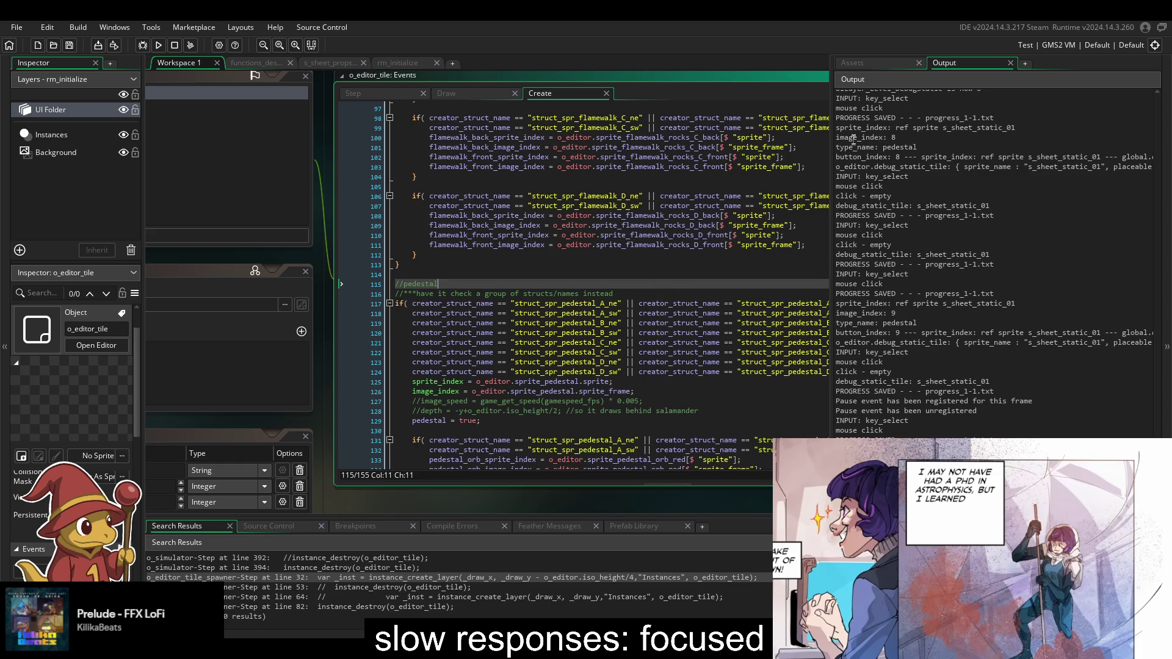
pyautogui.click(648, 217)
pyautogui.scroll(15, 648, 232)
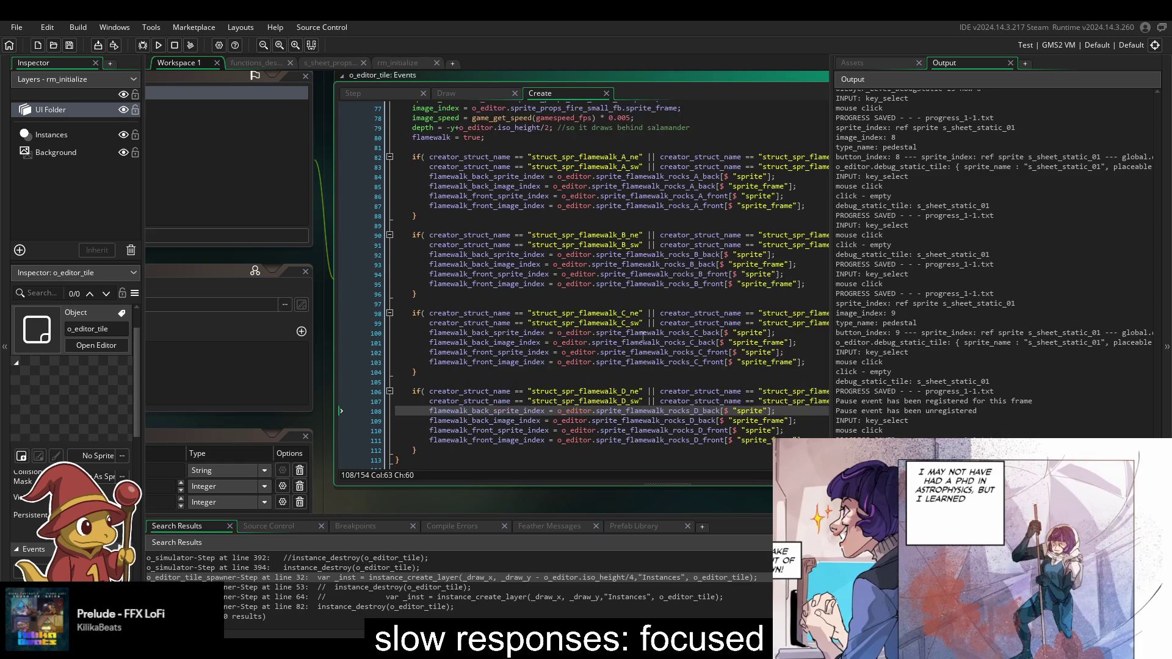
# - Show the asset browser and bring up project-wide Search and Replace
pyautogui.click(909, 65)
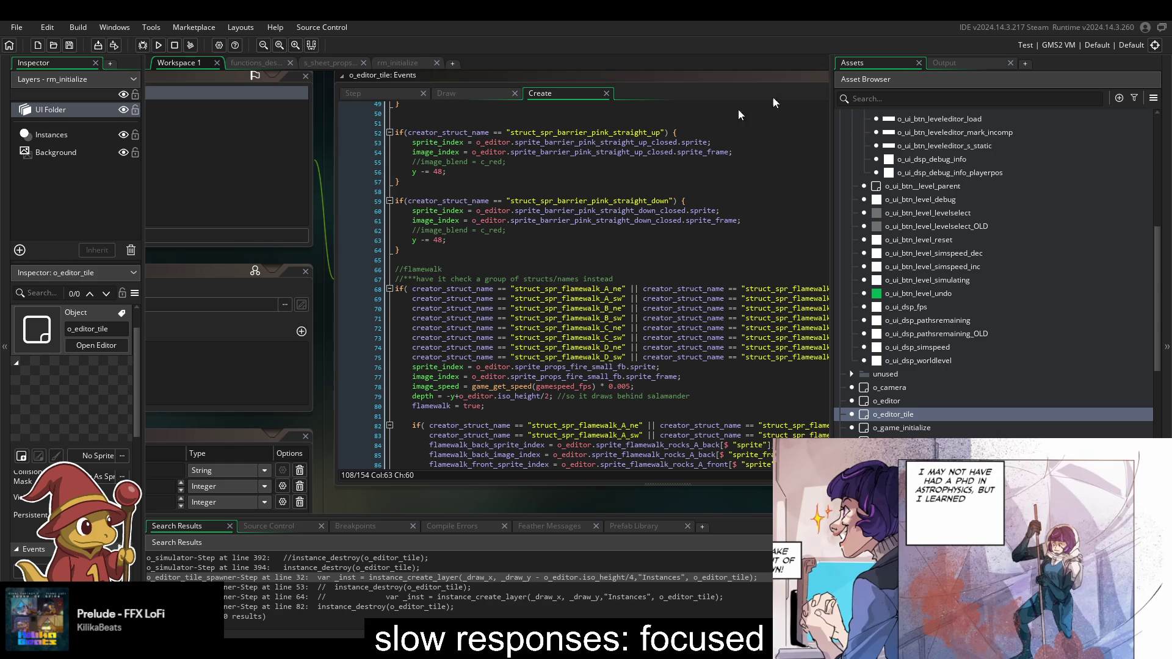
pyautogui.click(524, 210)
pyautogui.hotkey('ctrl', 'shift', 'f')
pyautogui.write('o_editor_t')
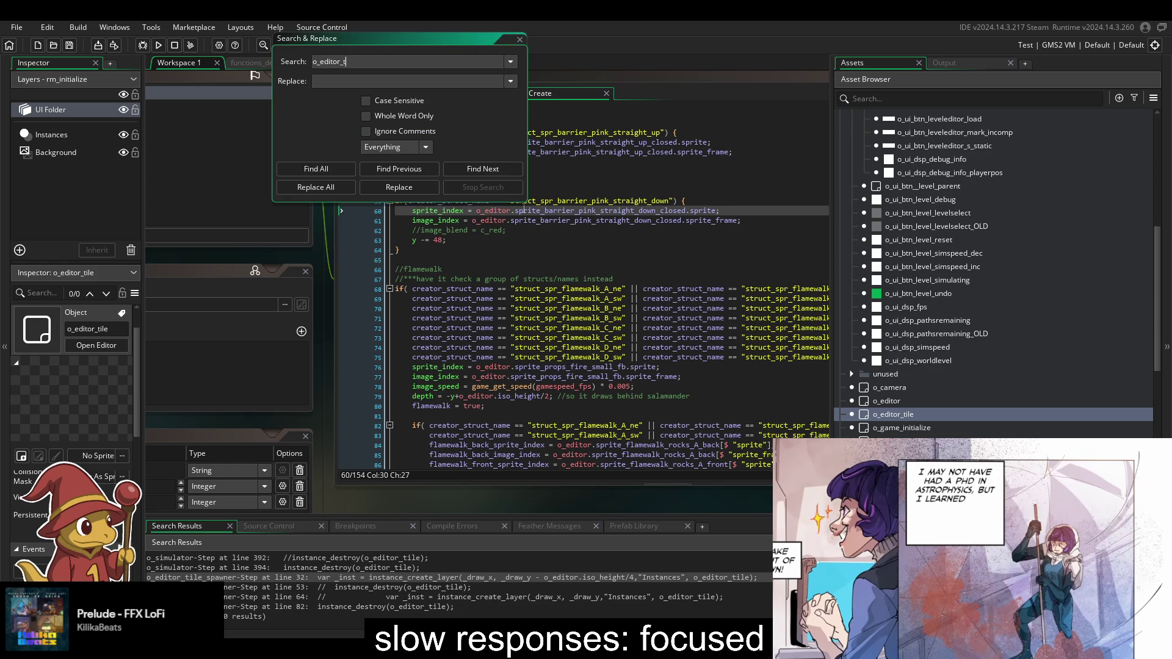
# - Search the project for o_editor_tile and open the o_editor_tile_spawner match at line 32
pyautogui.write('ile')
pyautogui.press('Return')
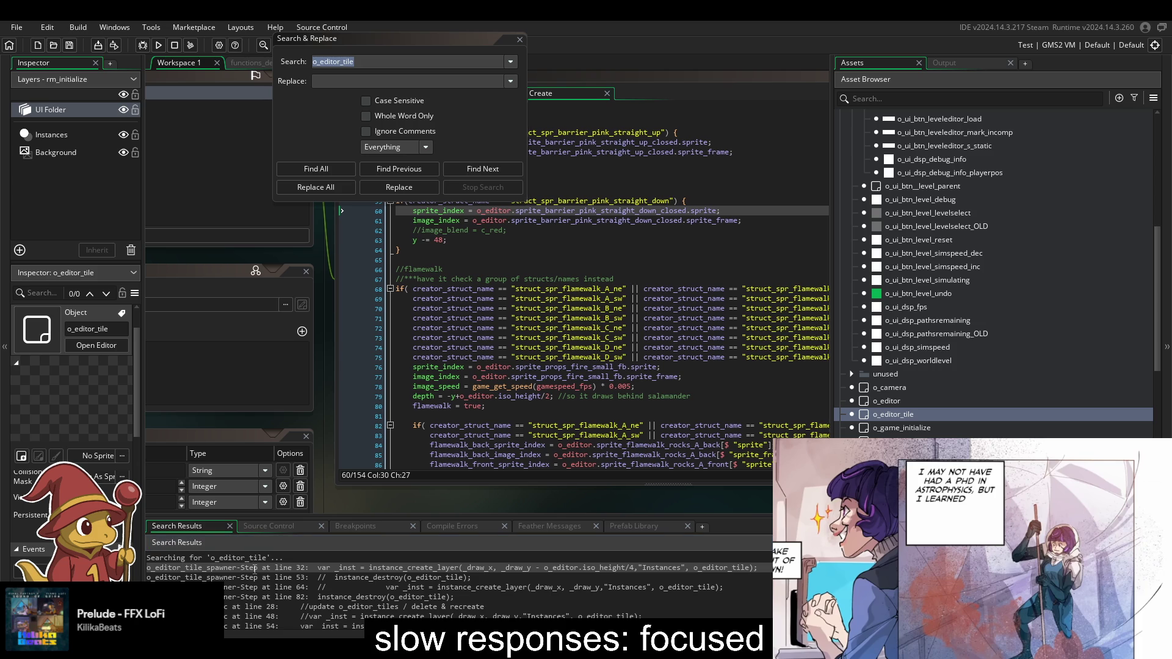
pyautogui.doubleClick(253, 567)
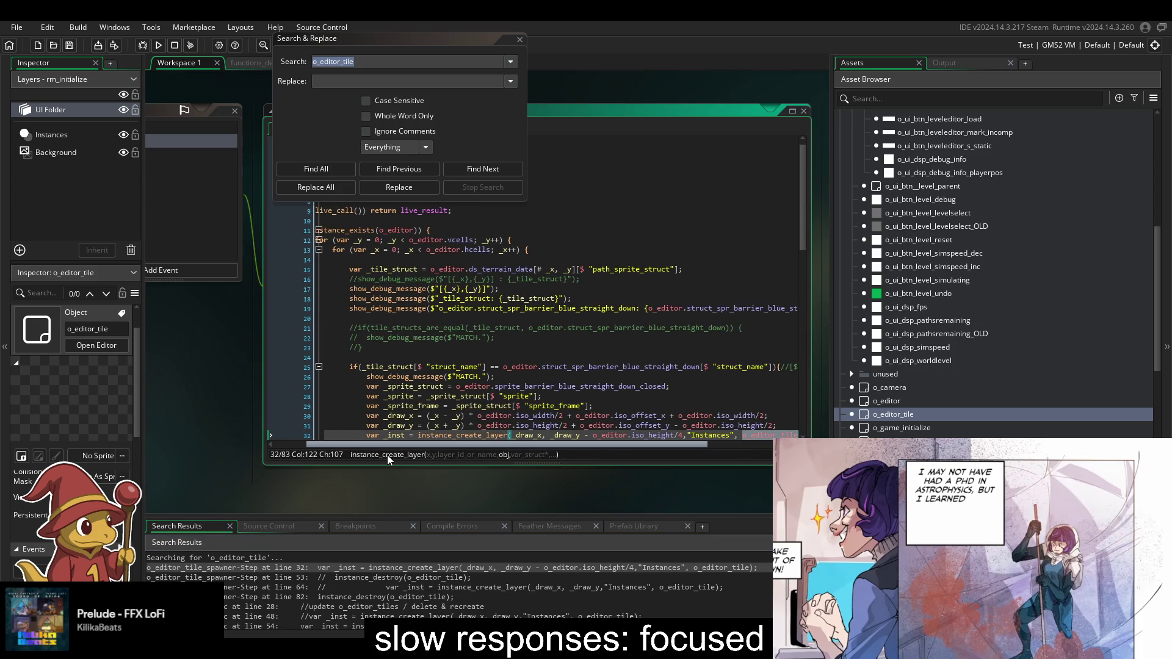
# - Open the functions_pathlogic line 54 match and highlight the uses of ds_tile_struct_group_sprites
pyautogui.scroll(-1, 276, 623)
pyautogui.doubleClick(250, 603)
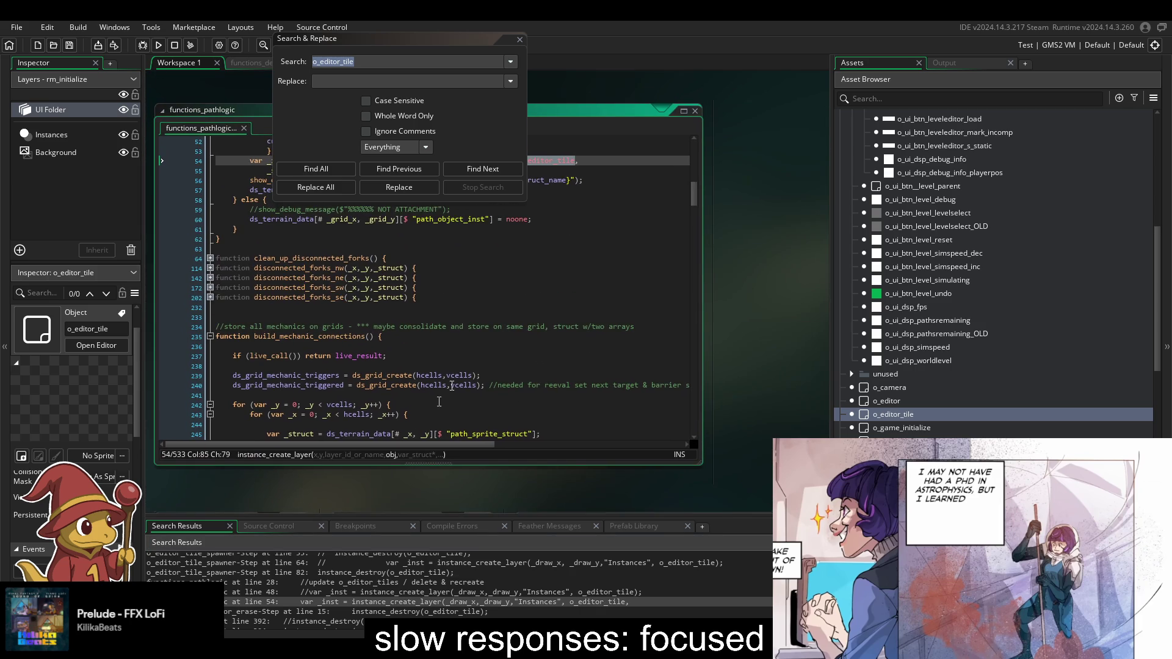
pyautogui.scroll(10, 470, 355)
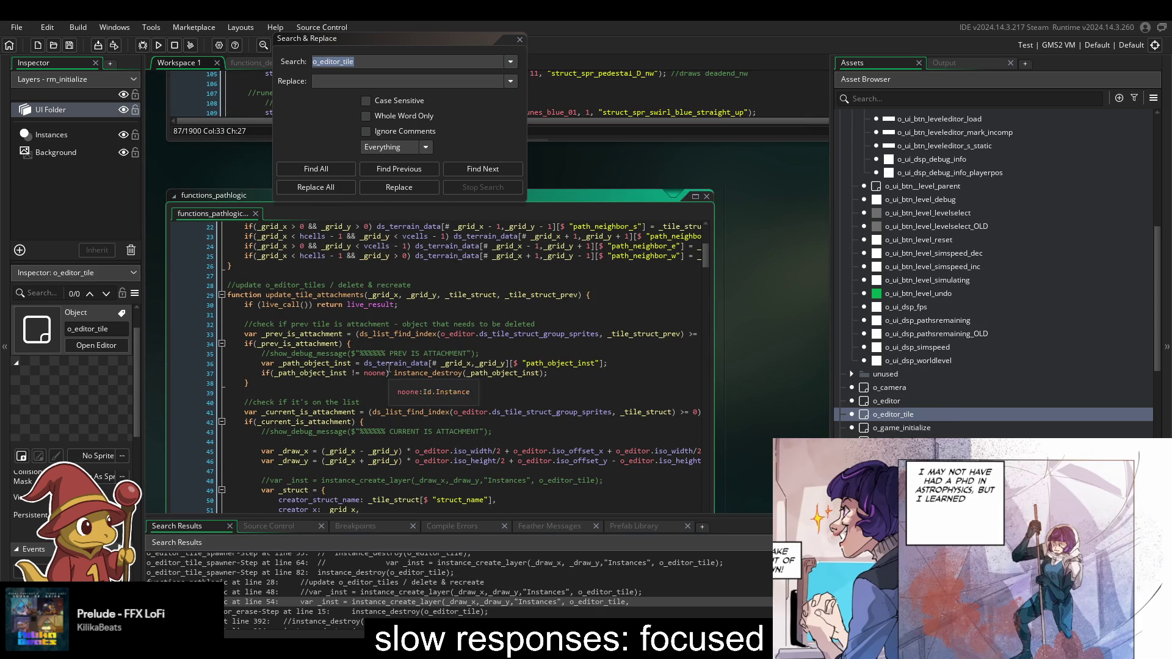
pyautogui.doubleClick(576, 417)
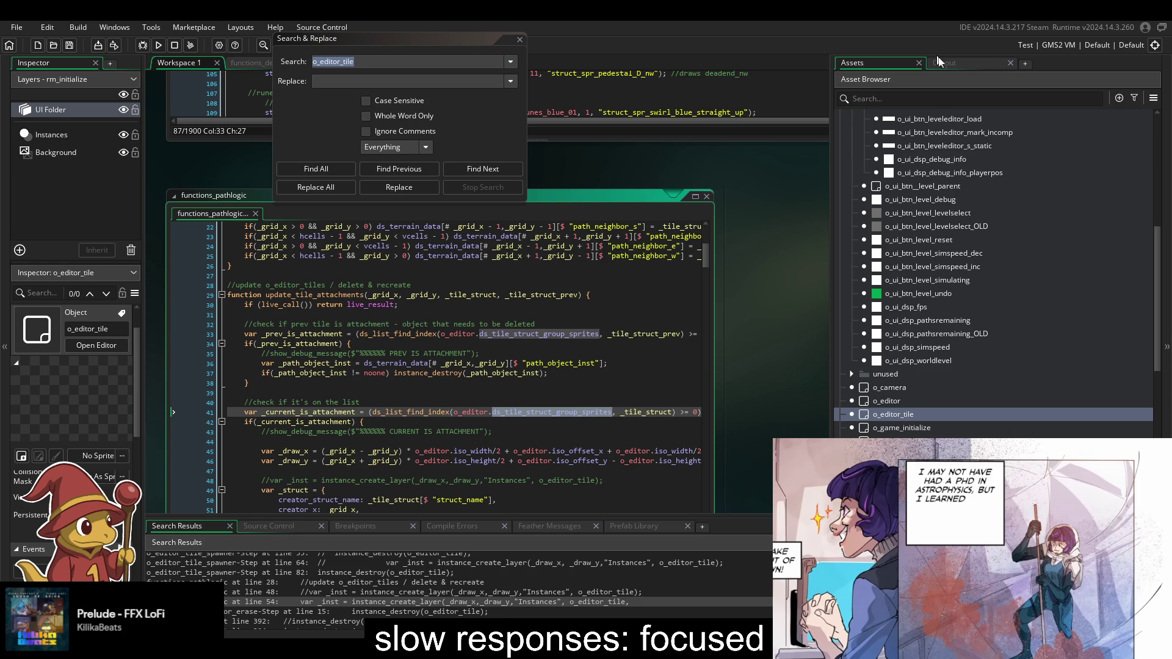
pyautogui.click(936, 57)
pyautogui.click(874, 58)
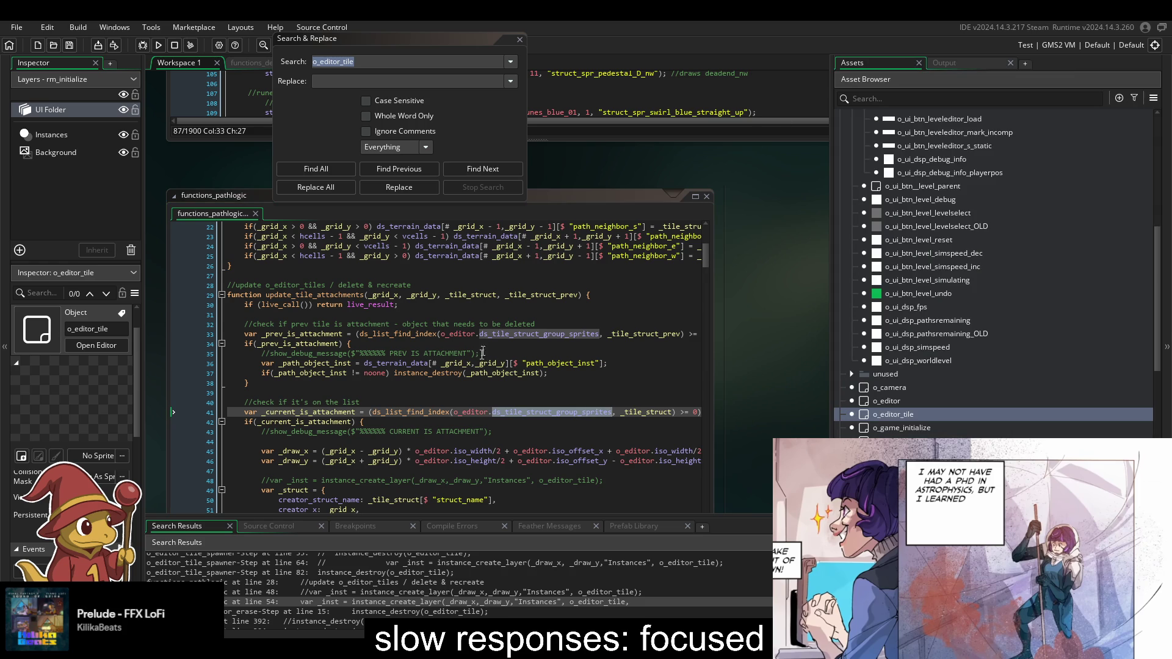
pyautogui.scroll(-3, 491, 340)
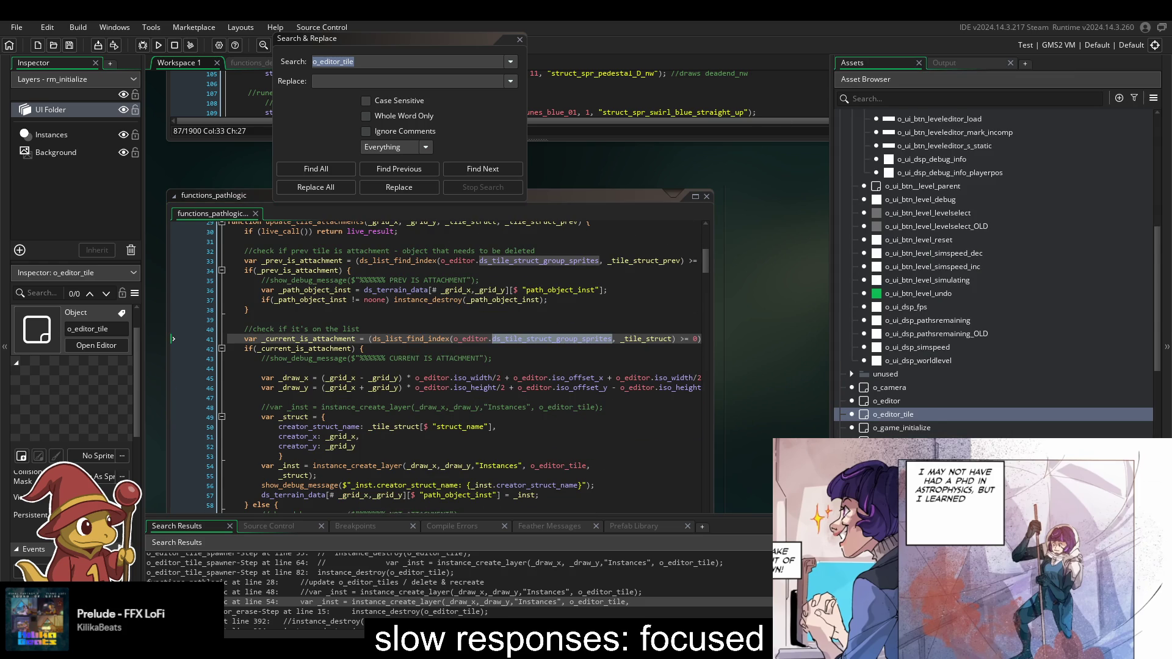
pyautogui.scroll(-6, 993, 275)
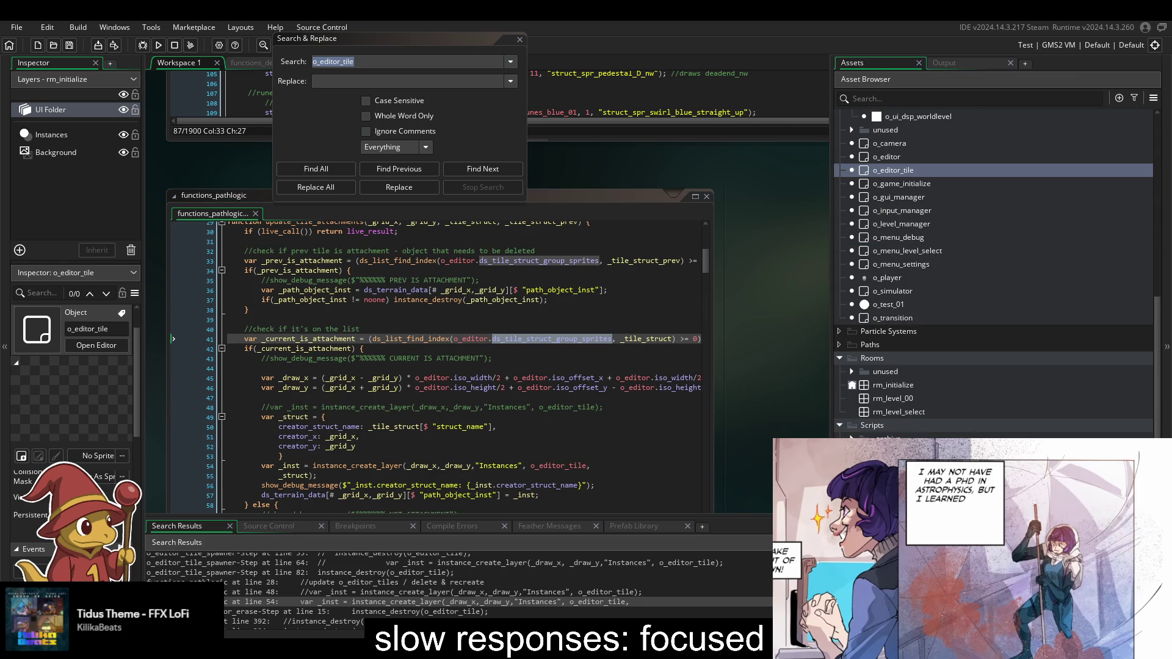
pyautogui.hotkey('ctrl', 'Tab')
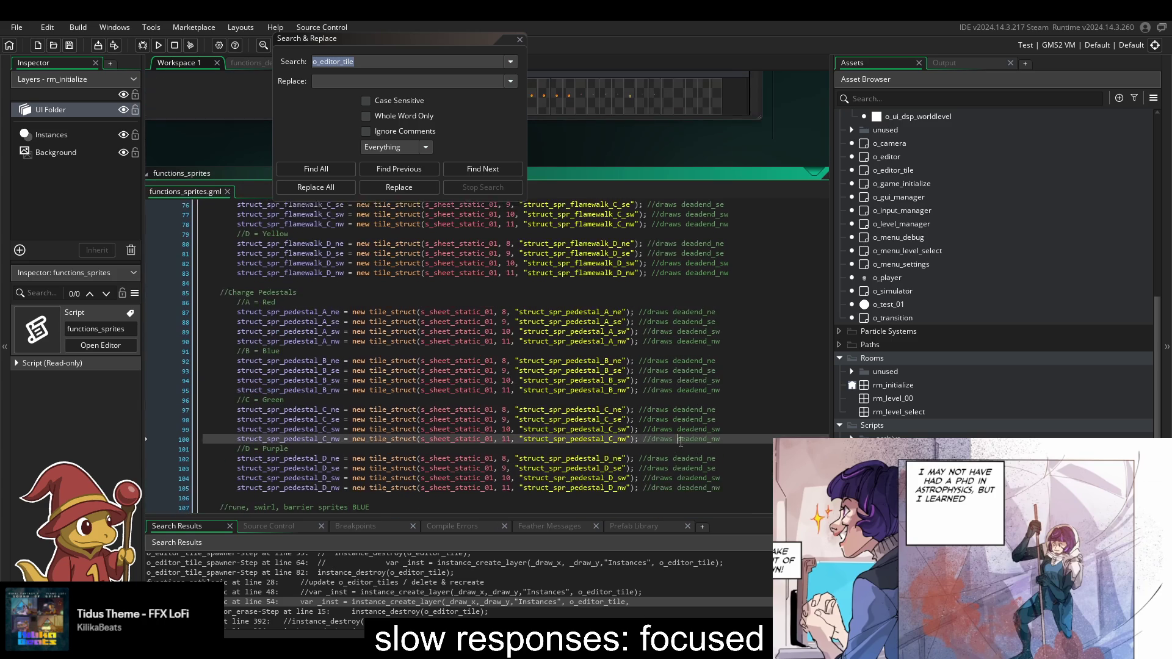
# - Scroll through functions_sprites' pedestal definitions to create_tile_struct_groups, where the NW group lists pedestal A_se–D_se
pyautogui.scroll(-3, 680, 441)
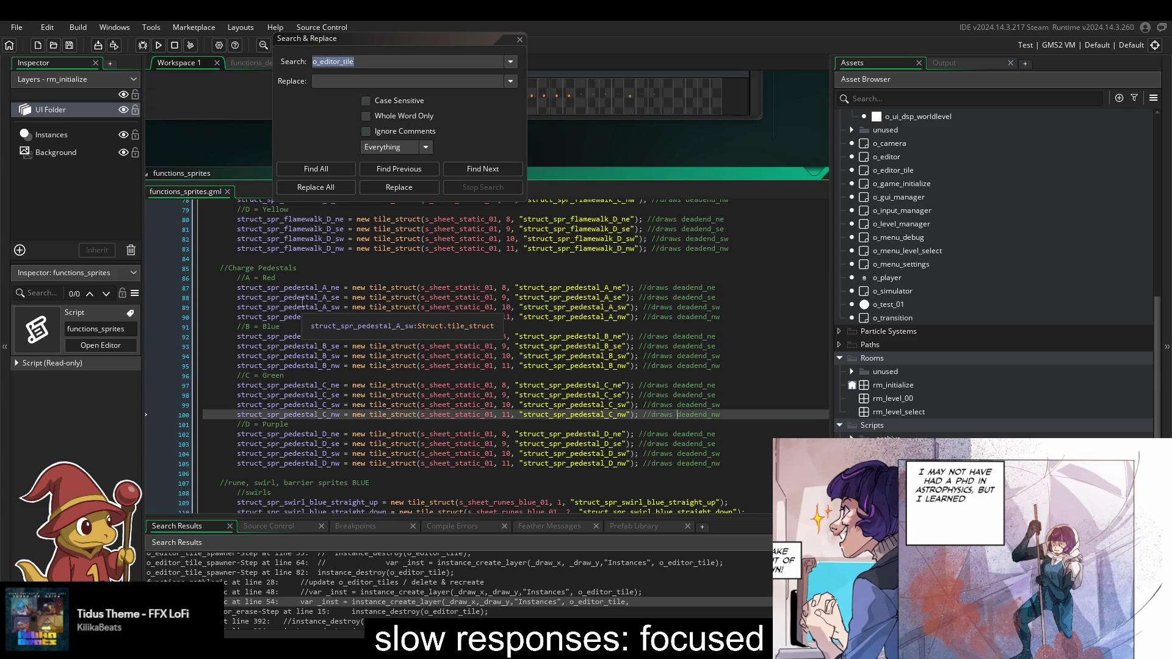
pyautogui.scroll(-20, 402, 388)
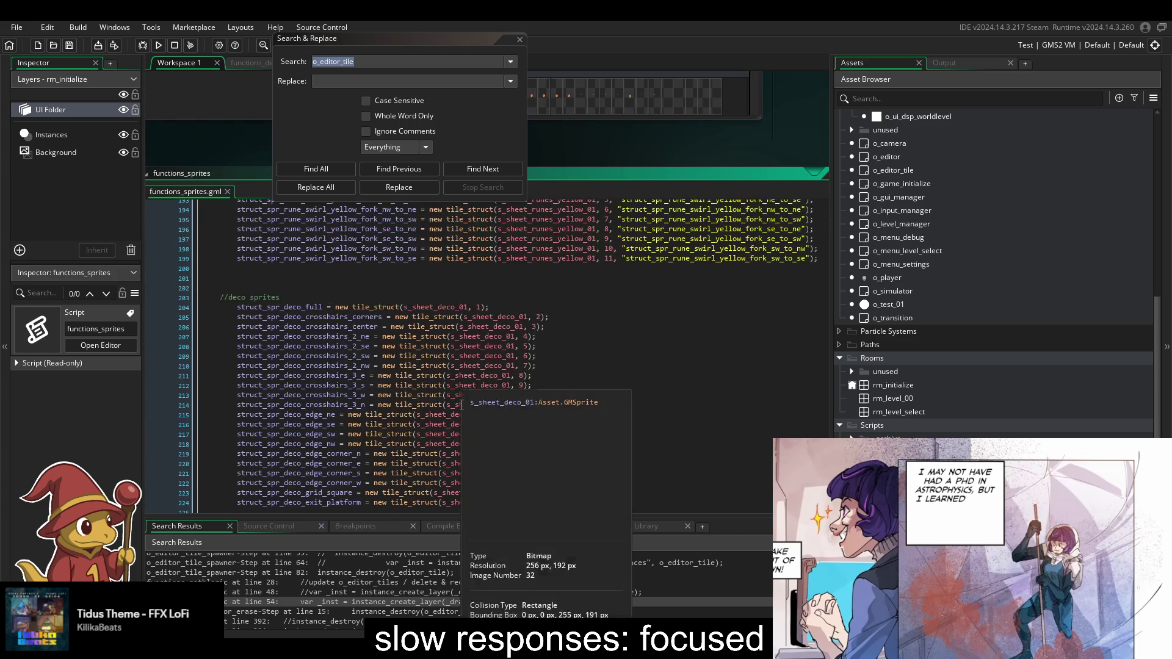
pyautogui.scroll(-14, 462, 404)
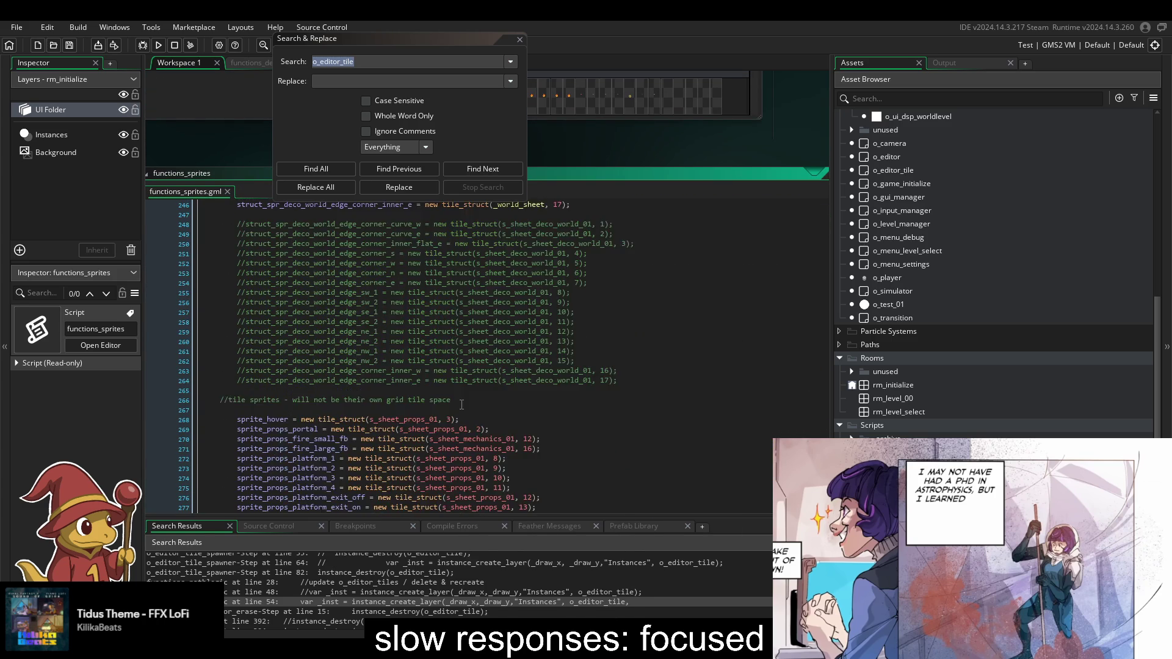
pyautogui.scroll(-20, 462, 405)
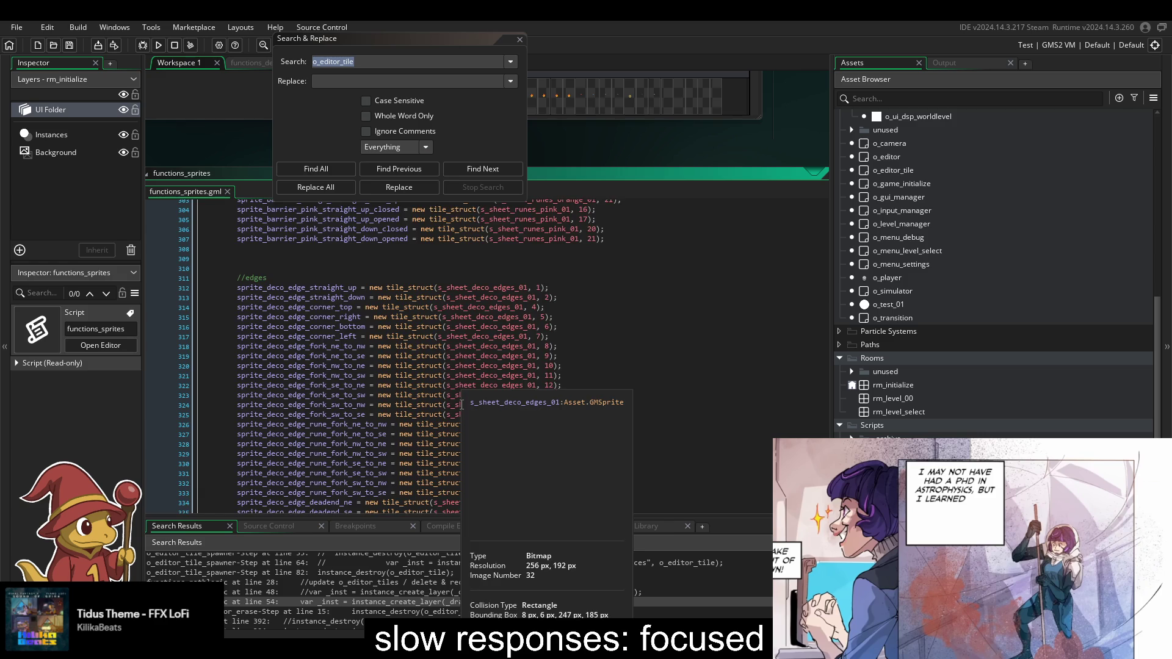
pyautogui.scroll(7, 462, 405)
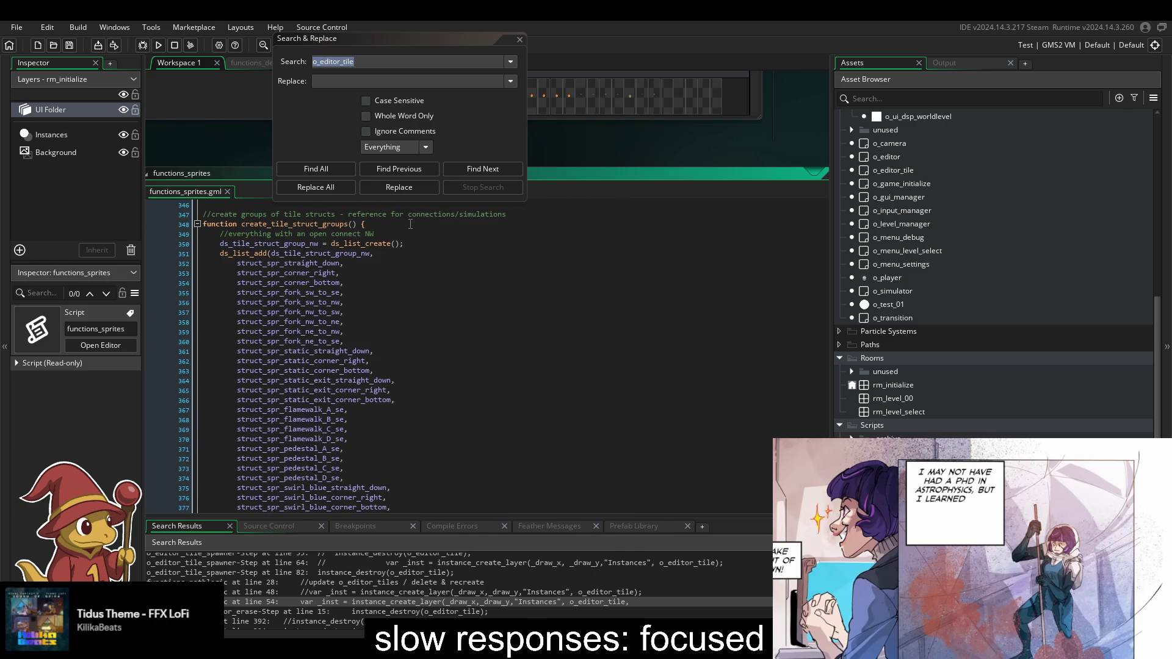
pyautogui.moveTo(349, 366)
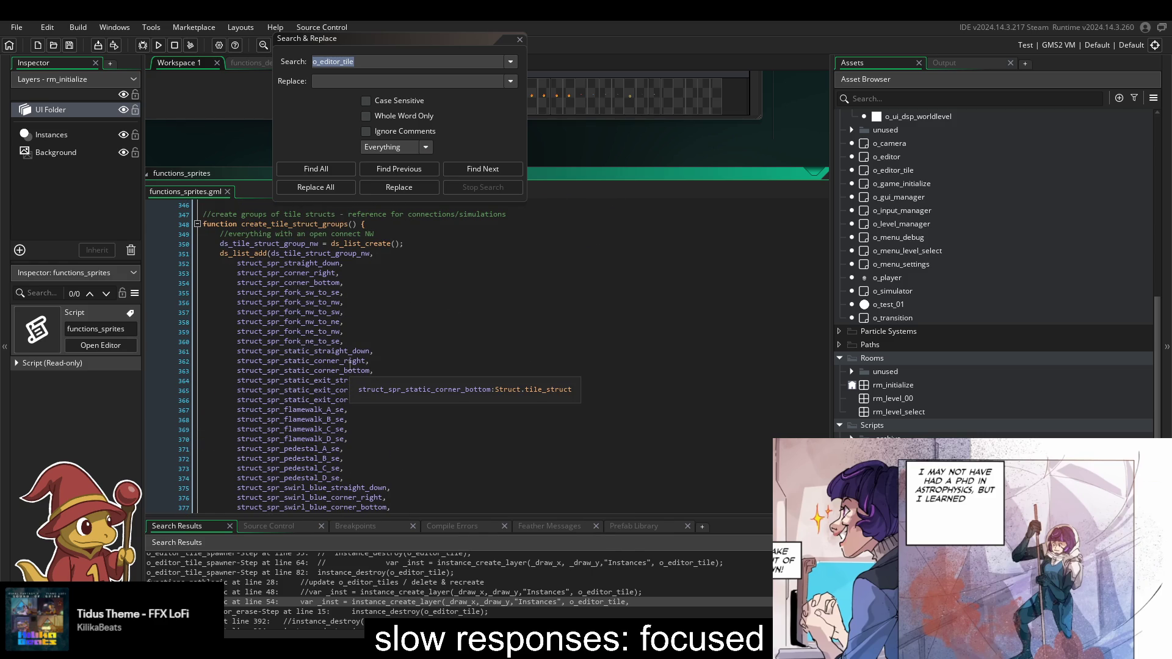
pyautogui.scroll(-15, 350, 372)
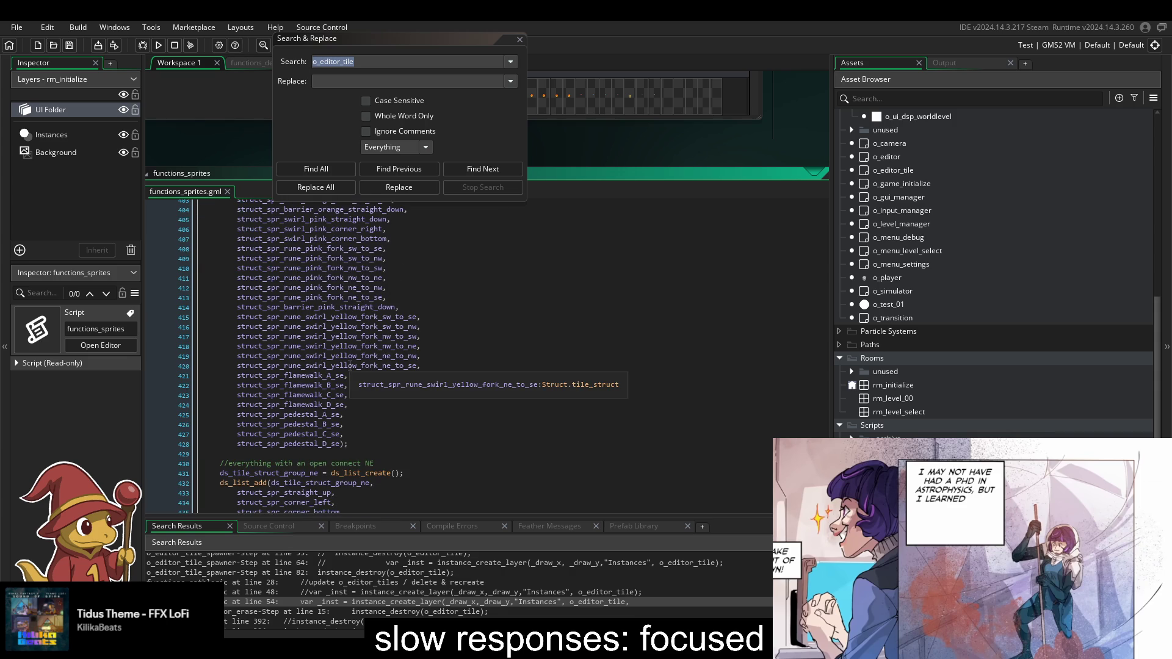
pyautogui.scroll(-2, 358, 439)
pyautogui.scroll(18, 358, 438)
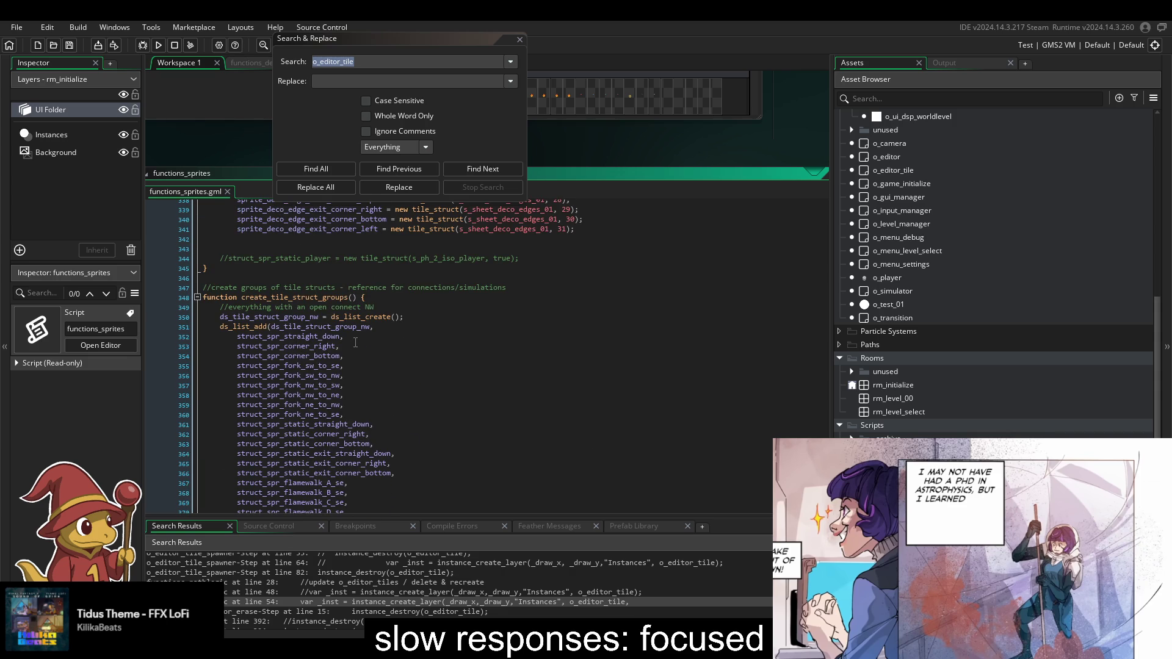
pyautogui.scroll(-3, 357, 351)
pyautogui.scroll(3, 377, 335)
pyautogui.scroll(-10, 466, 418)
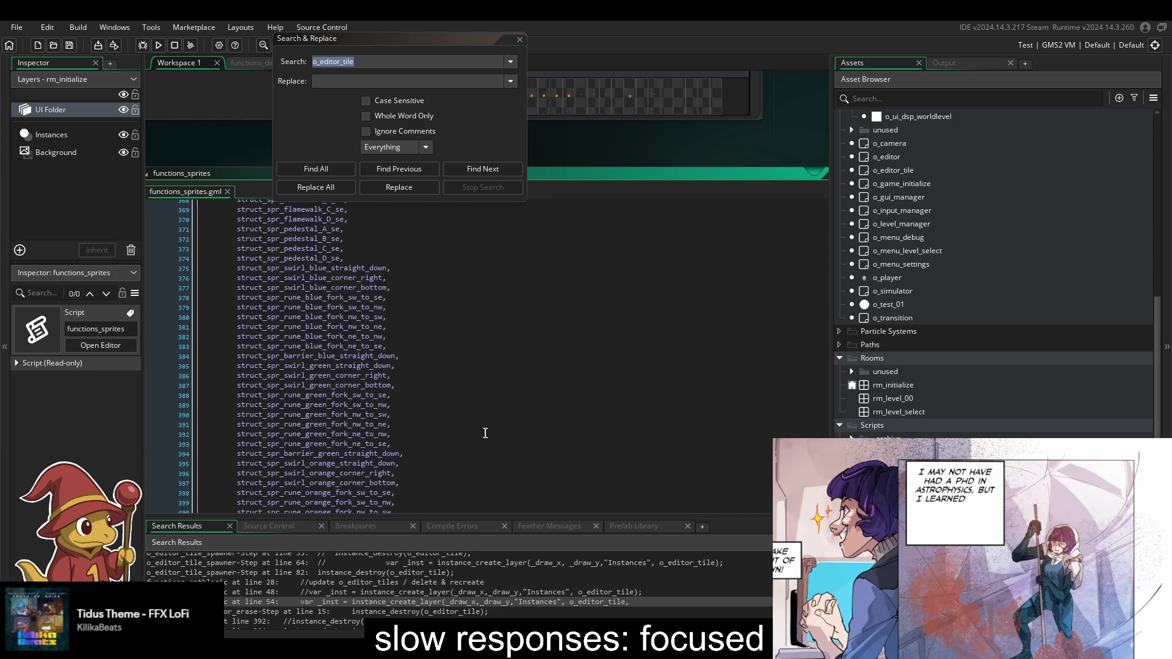
pyautogui.scroll(-15, 529, 419)
pyautogui.click(530, 419)
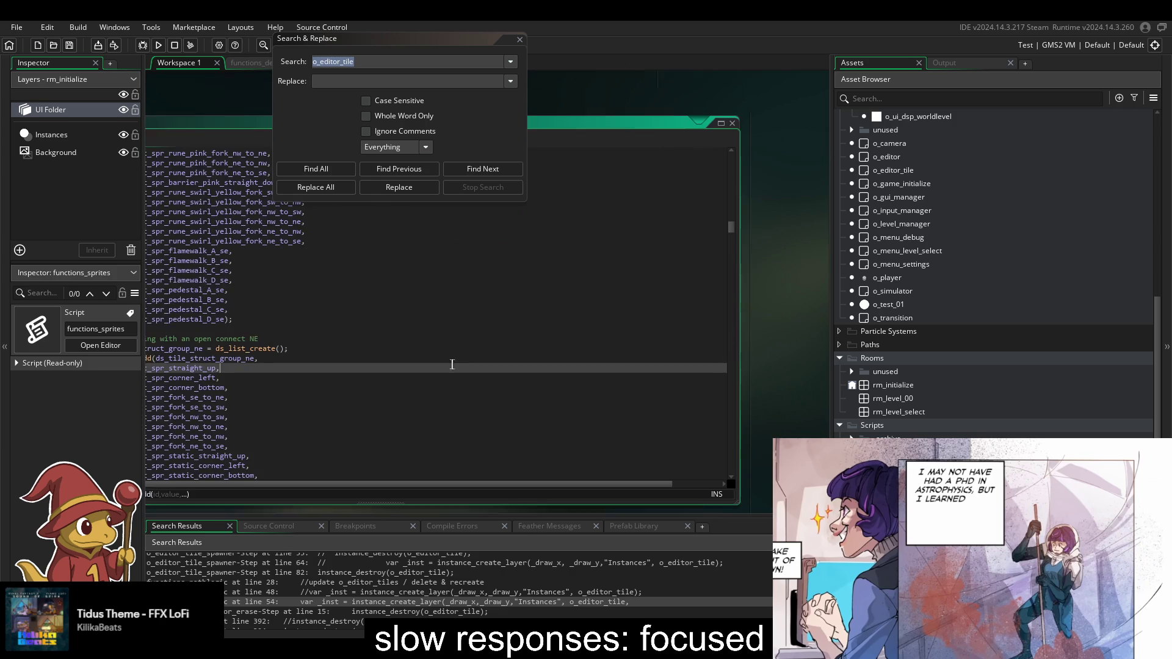
pyautogui.moveTo(727, 223); pyautogui.dragTo(711, 481)
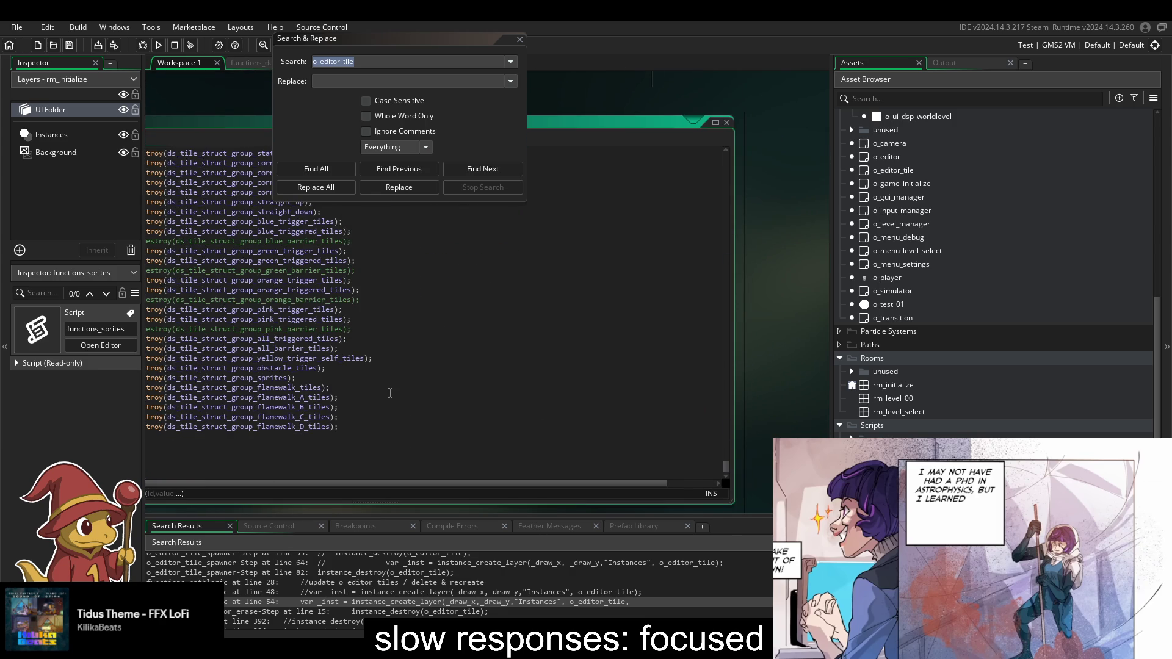
pyautogui.click(529, 396)
pyautogui.scroll(16, 498, 427)
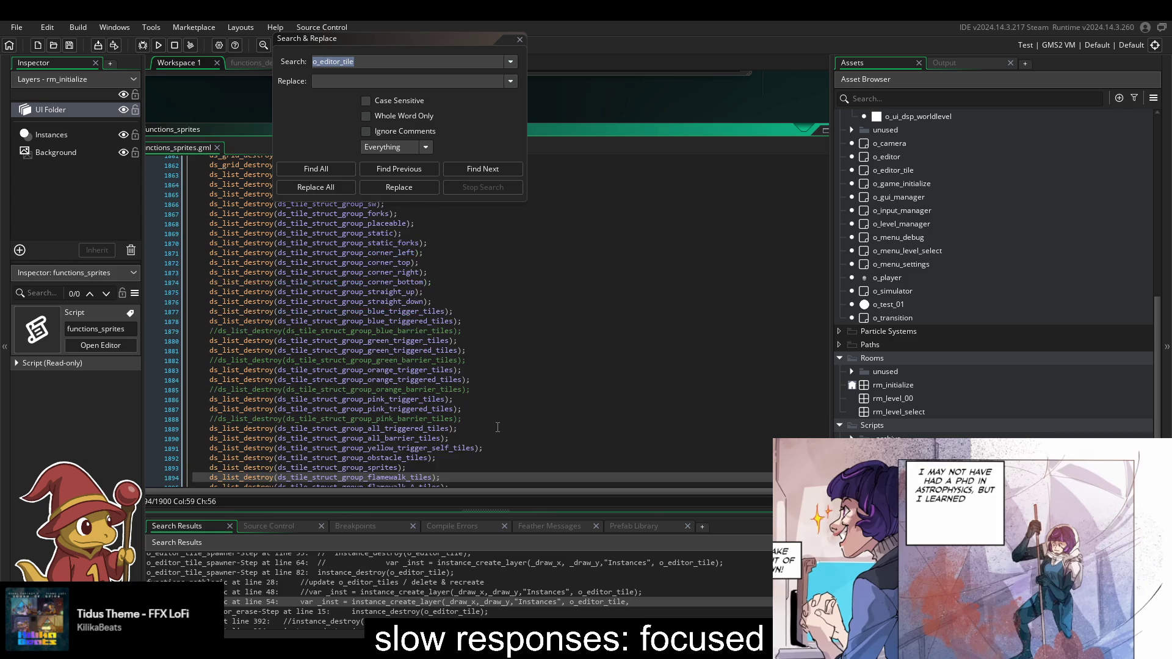
pyautogui.scroll(20, 497, 427)
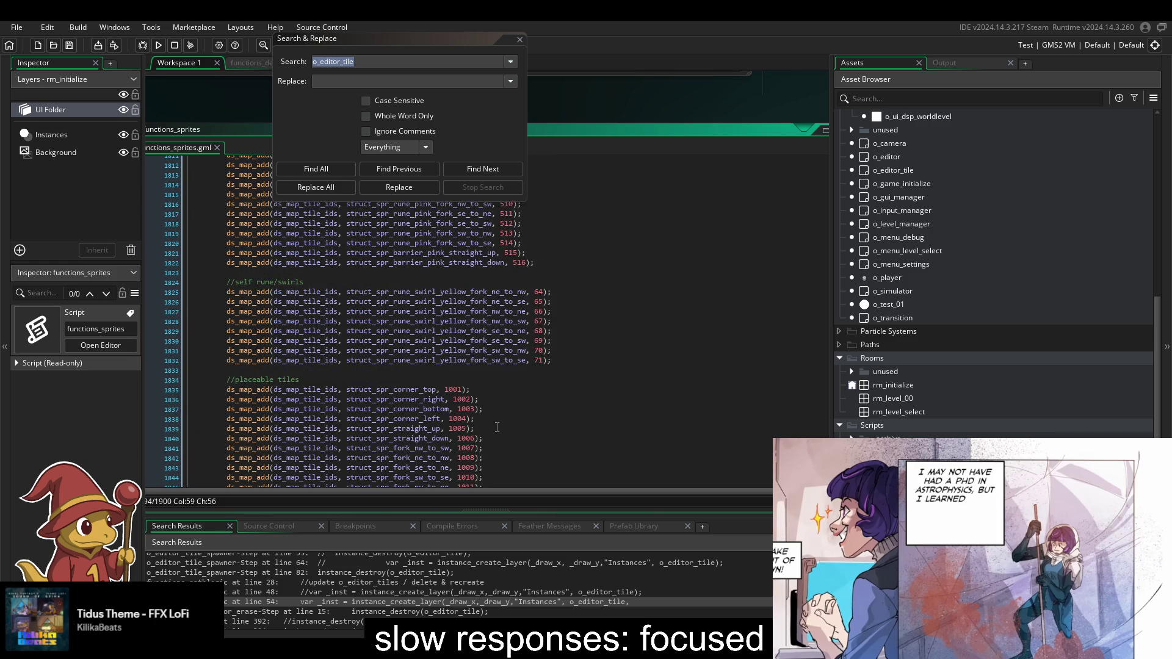
pyautogui.scroll(19, 497, 427)
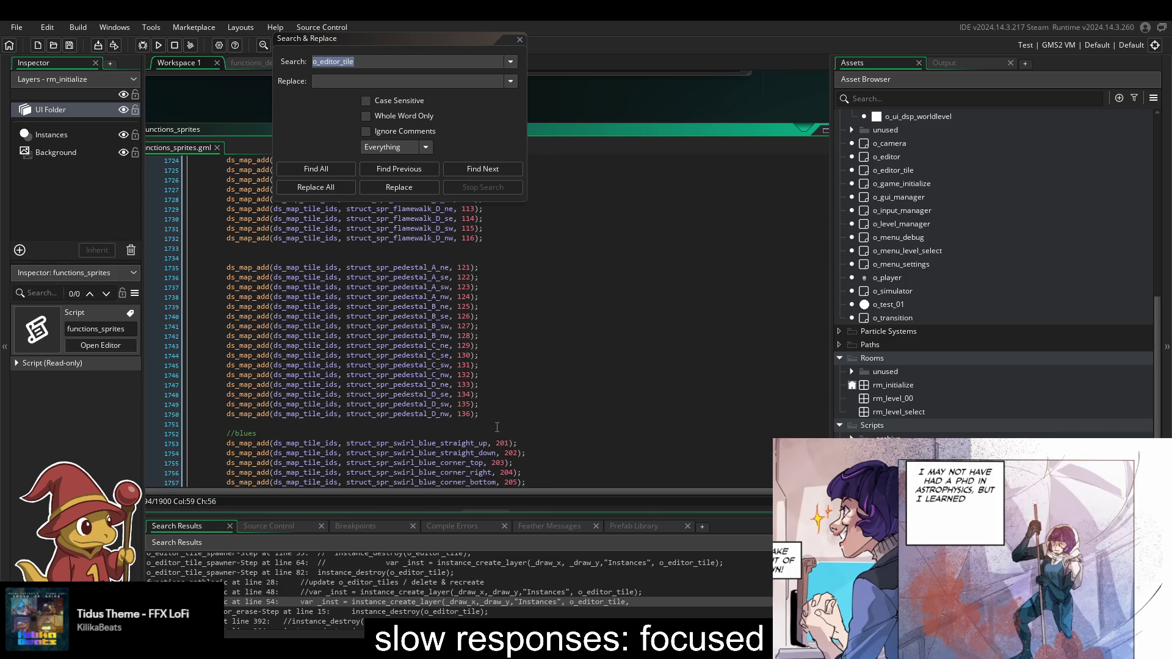
pyautogui.scroll(1, 495, 427)
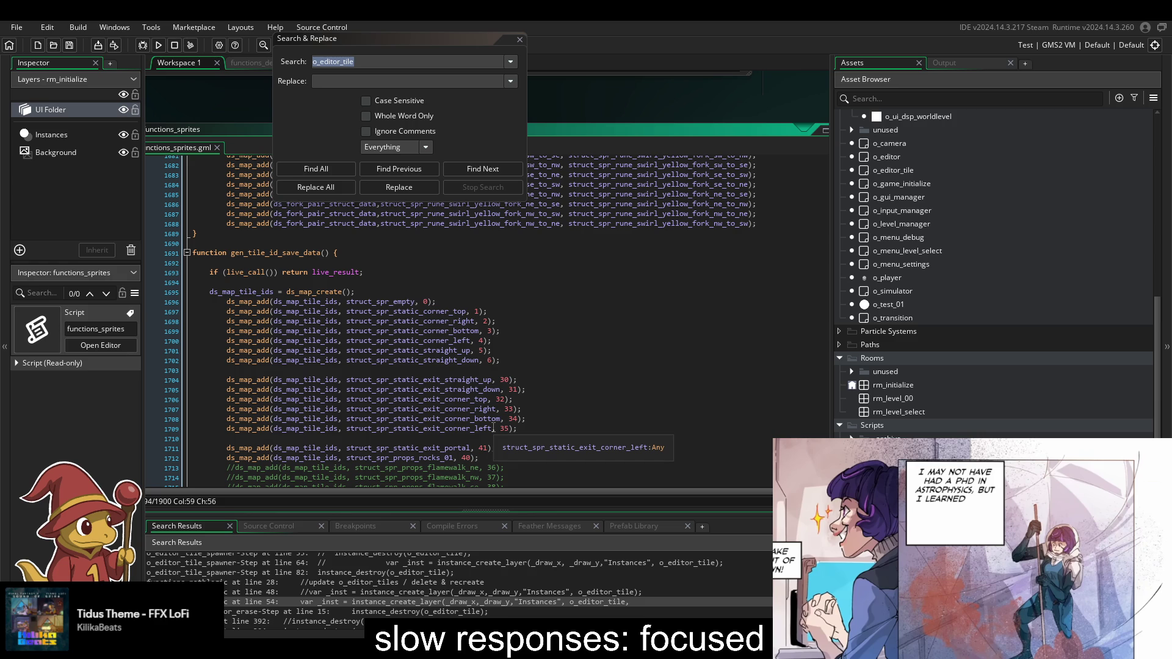
pyautogui.scroll(-20, 493, 428)
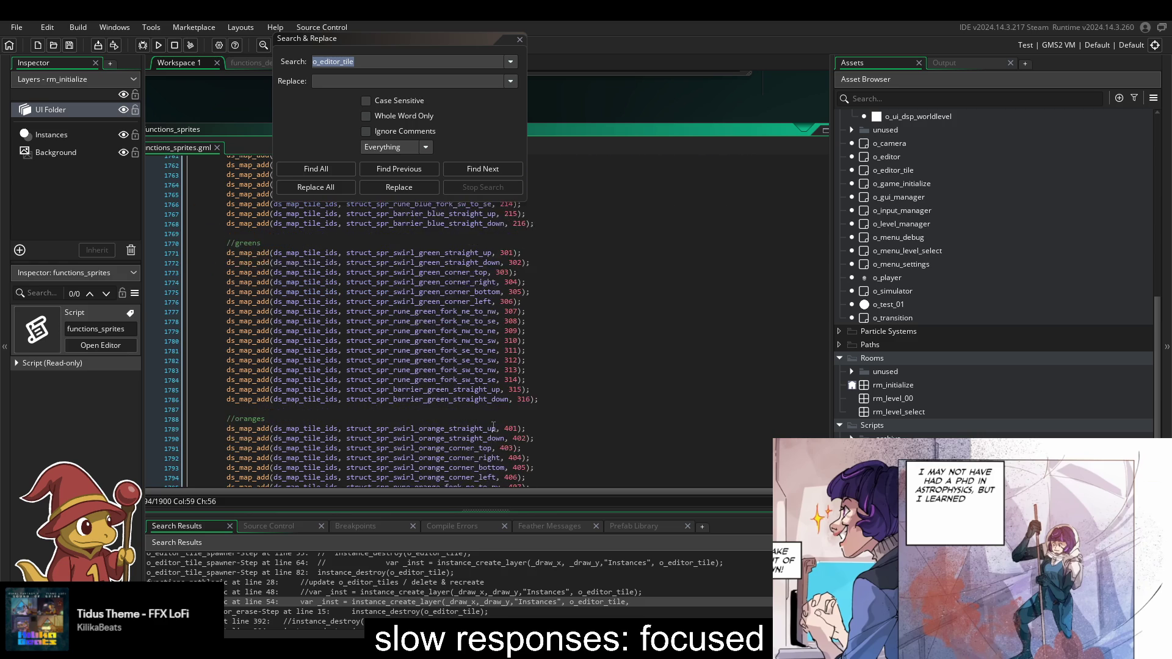
pyautogui.scroll(-16, 493, 427)
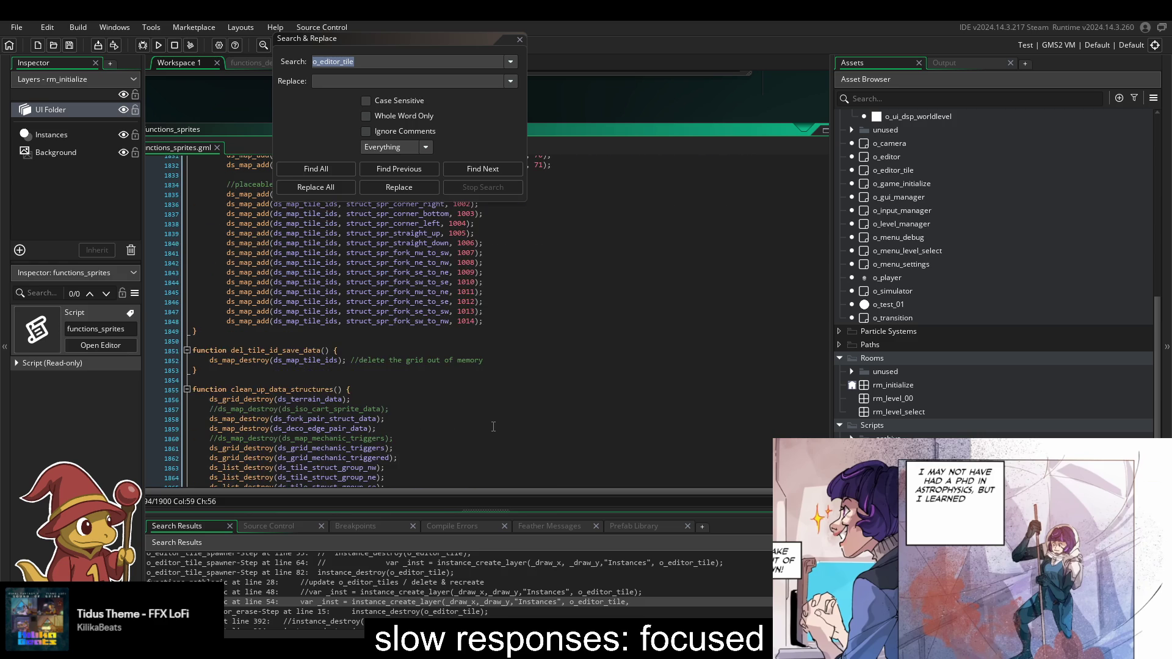
pyautogui.scroll(15, 493, 427)
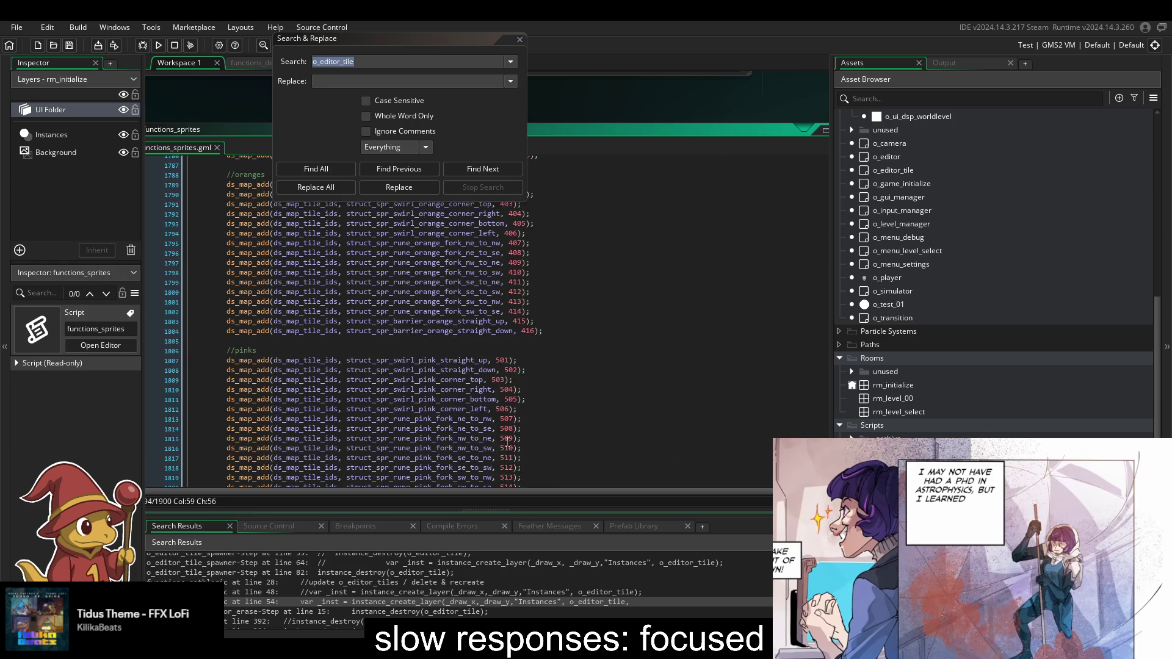
pyautogui.scroll(8, 505, 442)
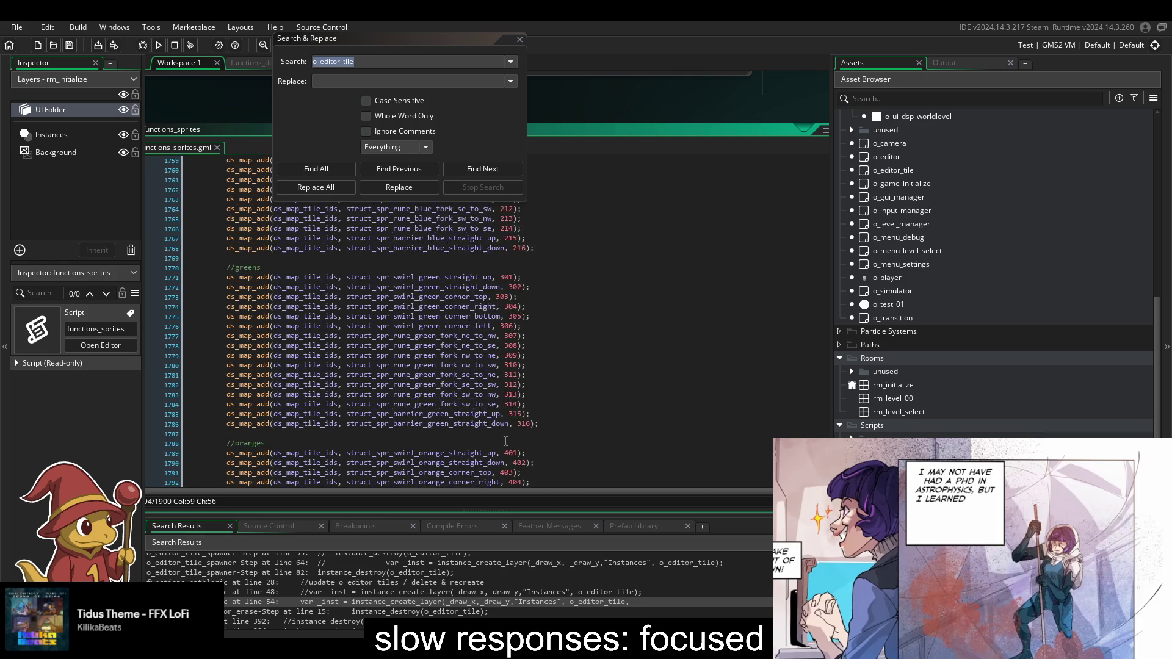
pyautogui.scroll(9, 505, 443)
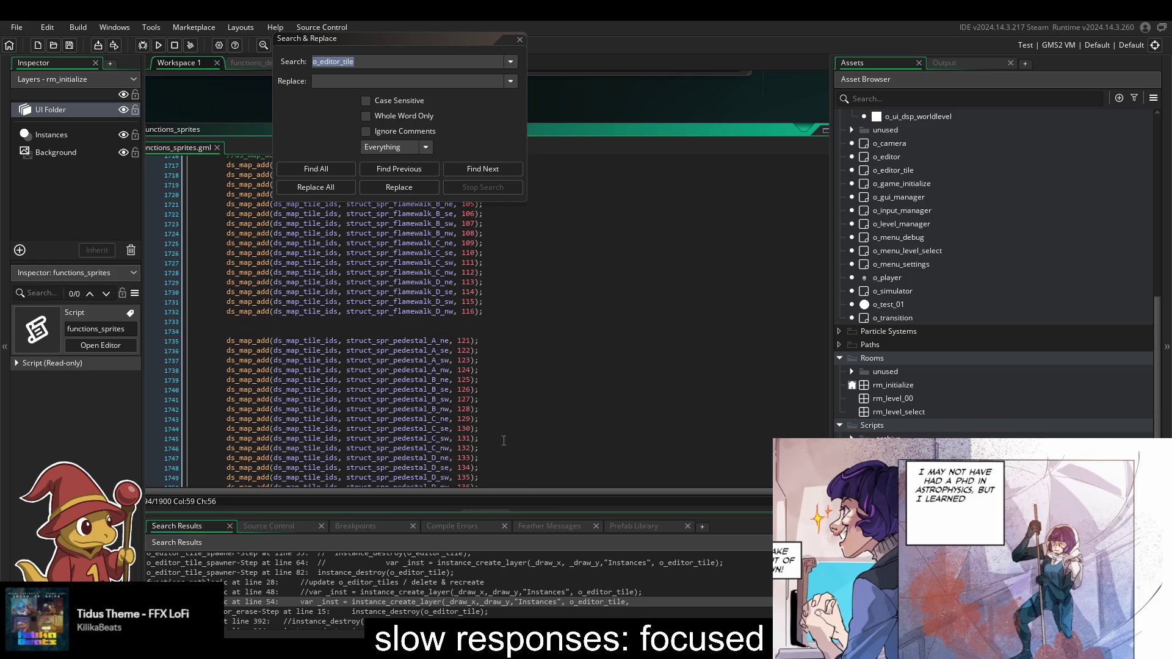
pyautogui.scroll(-3, 504, 441)
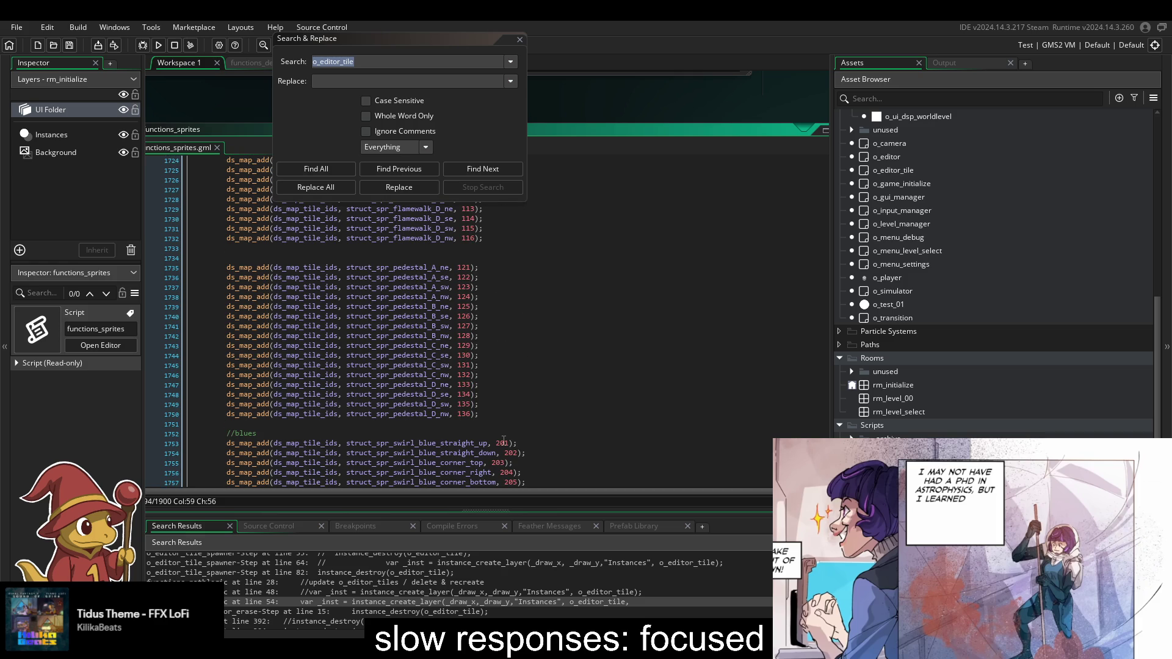
pyautogui.scroll(20, 504, 440)
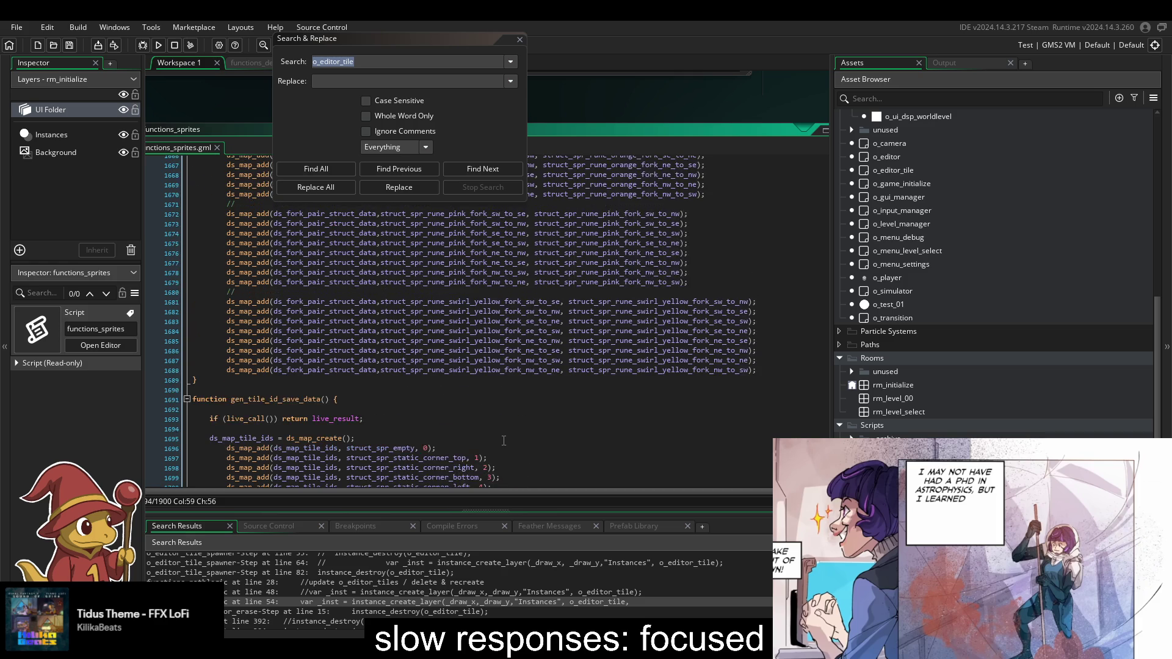
pyautogui.scroll(20, 504, 440)
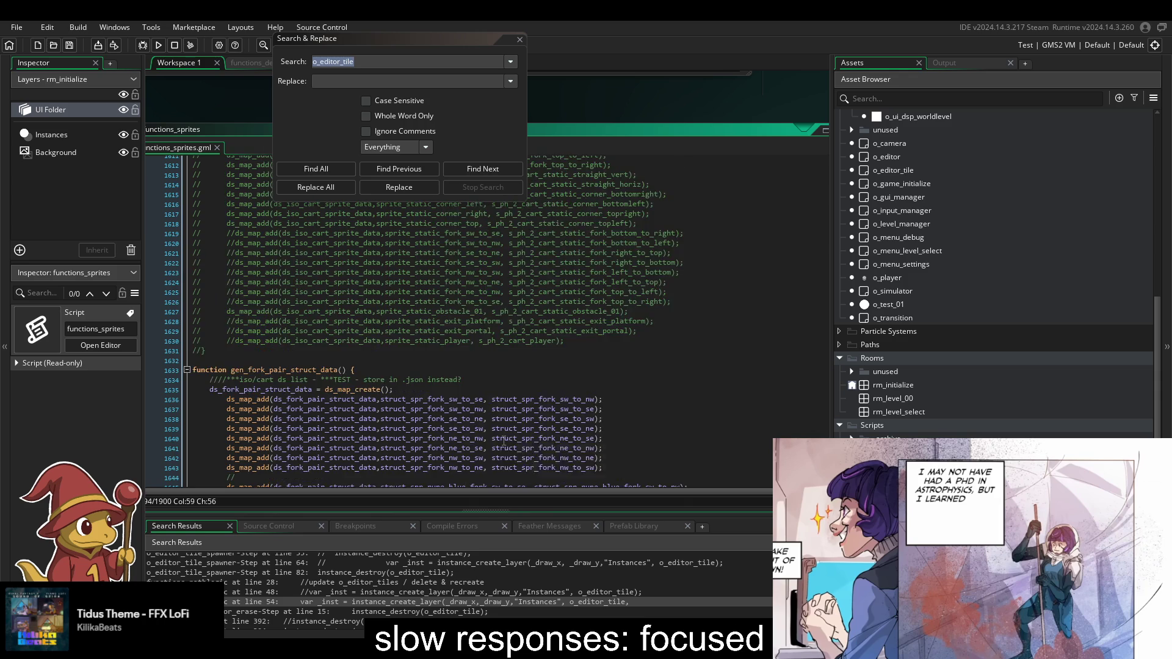
# - Scroll through functions_sprites' tile struct group lists, highlighting ds_tile_struct_group_flamewalk_B_tiles
pyautogui.scroll(20, 504, 441)
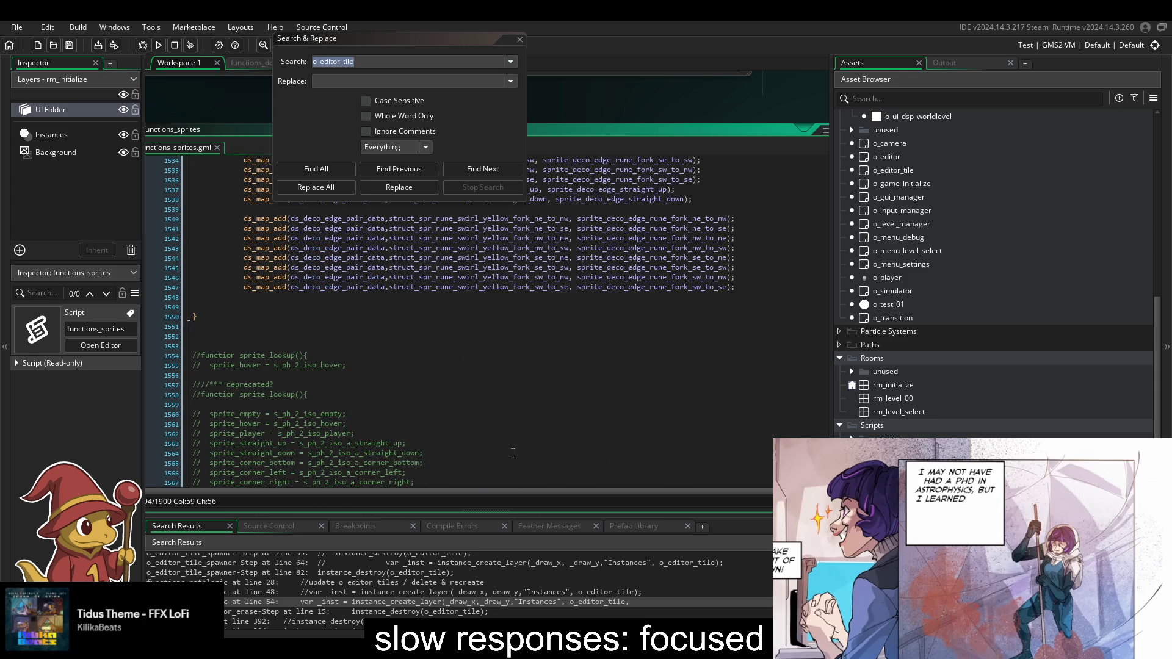
pyautogui.scroll(19, 511, 431)
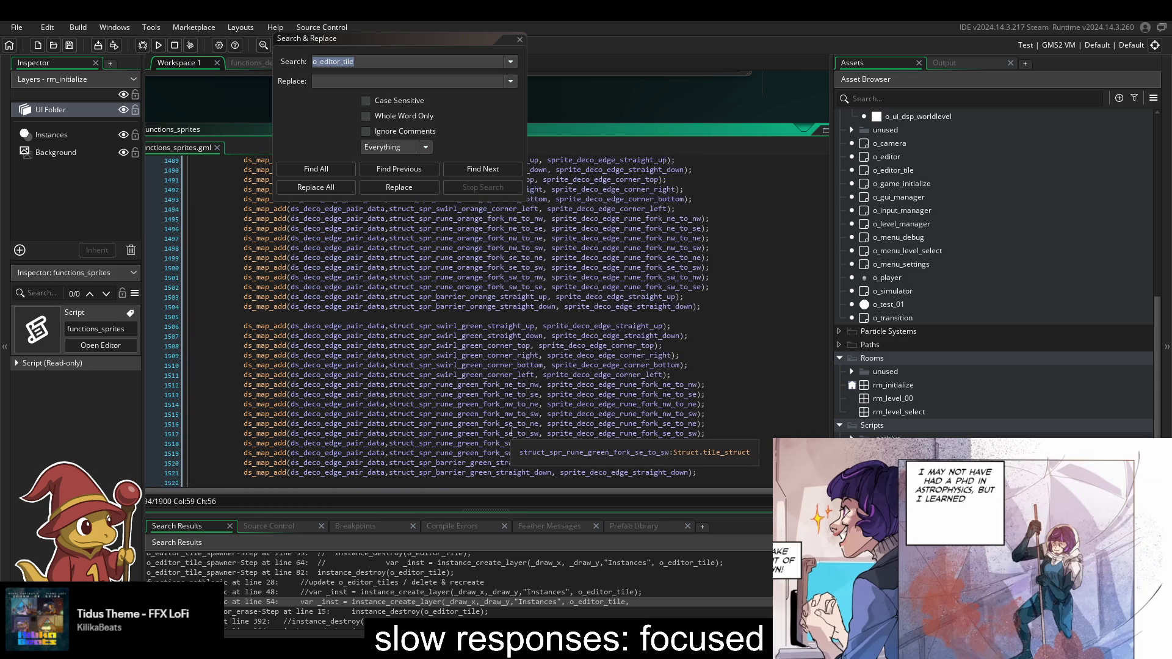
pyautogui.scroll(4, 511, 432)
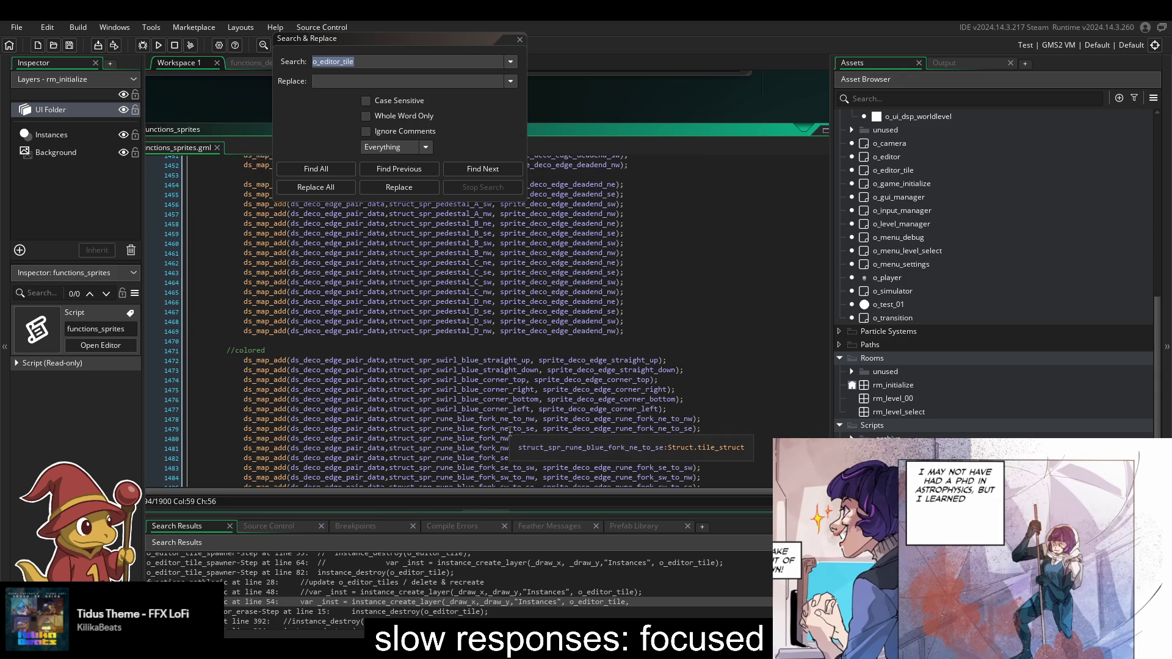
pyautogui.scroll(5, 539, 403)
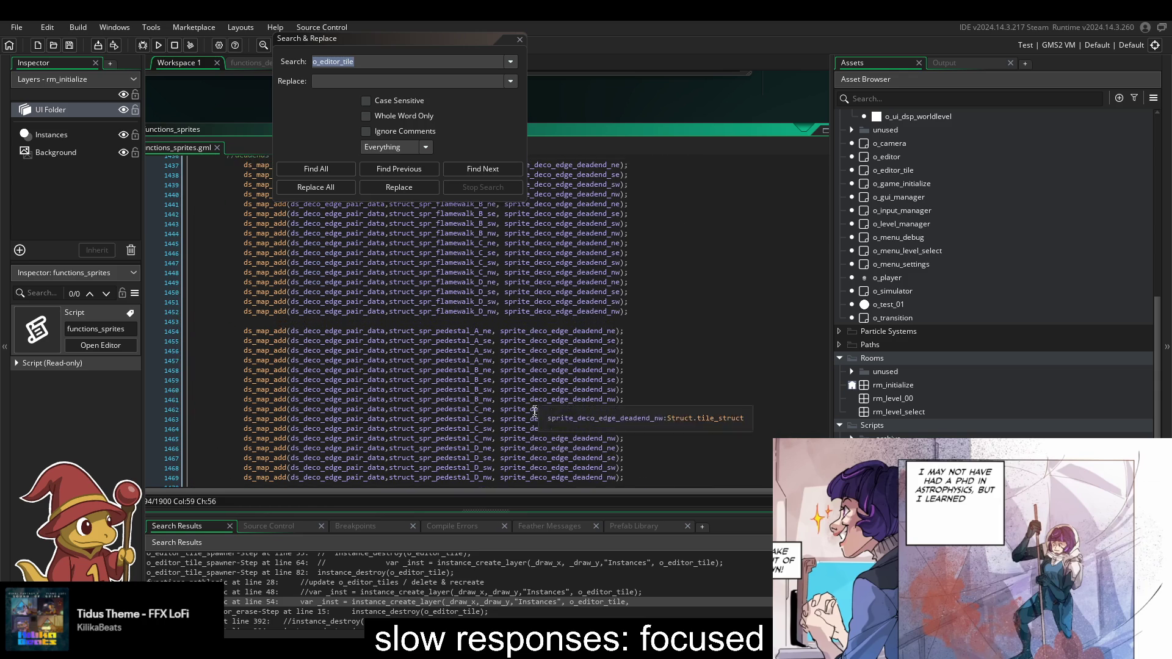
pyautogui.scroll(4, 531, 422)
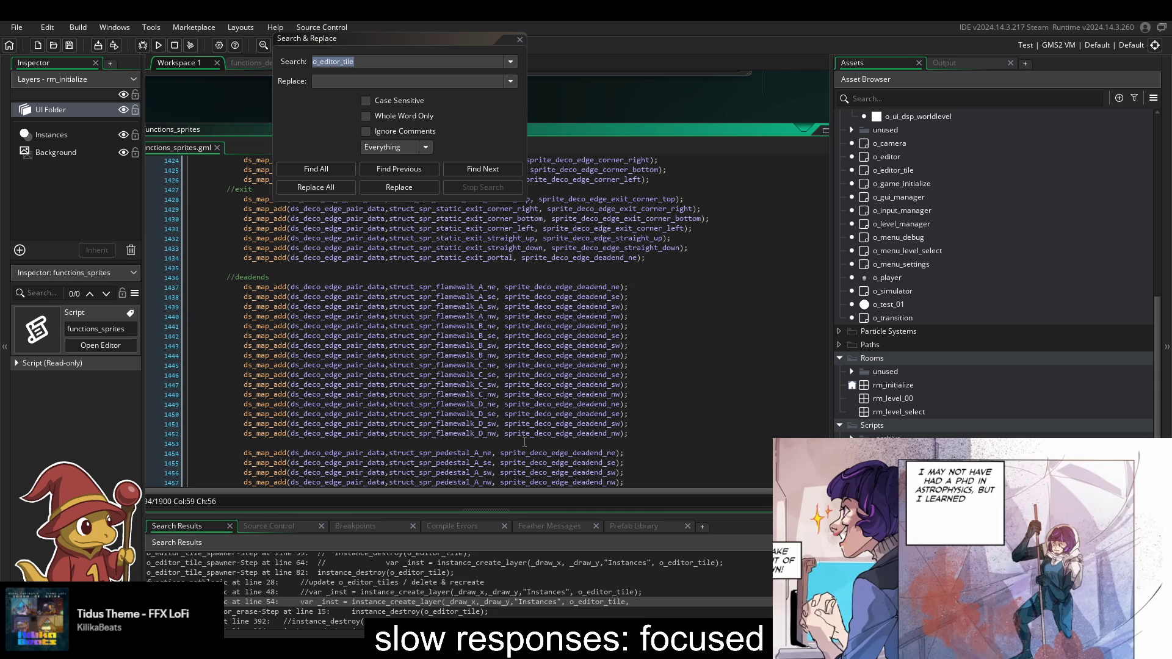
pyautogui.scroll(-5, 524, 442)
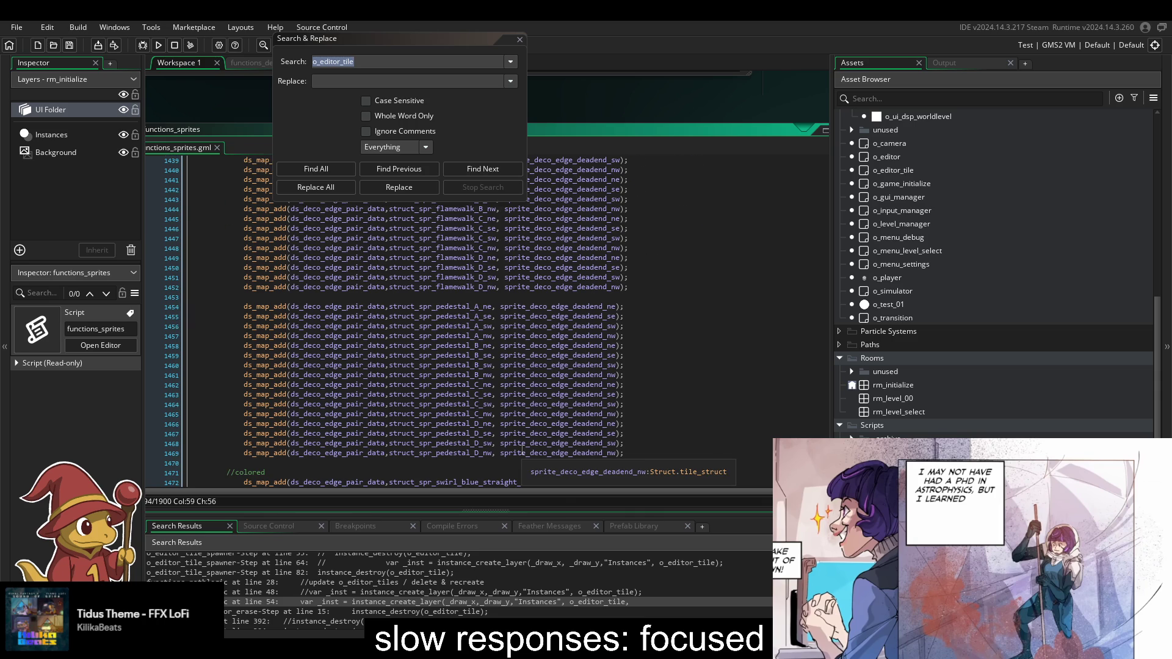
pyautogui.scroll(18, 523, 451)
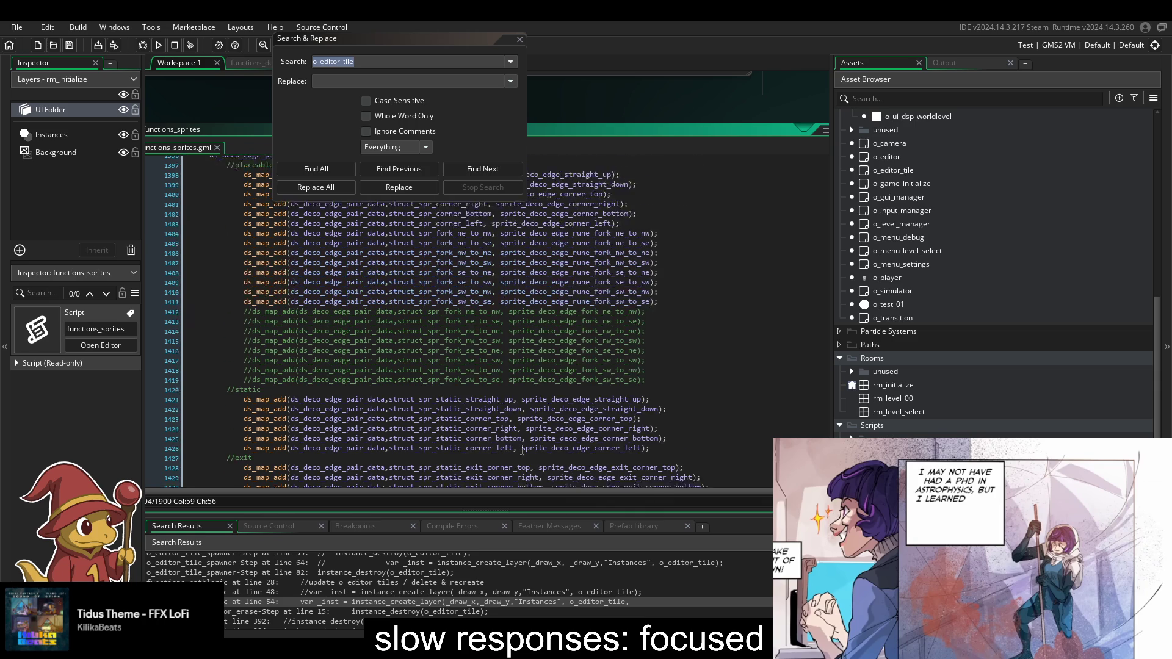
pyautogui.scroll(20, 522, 451)
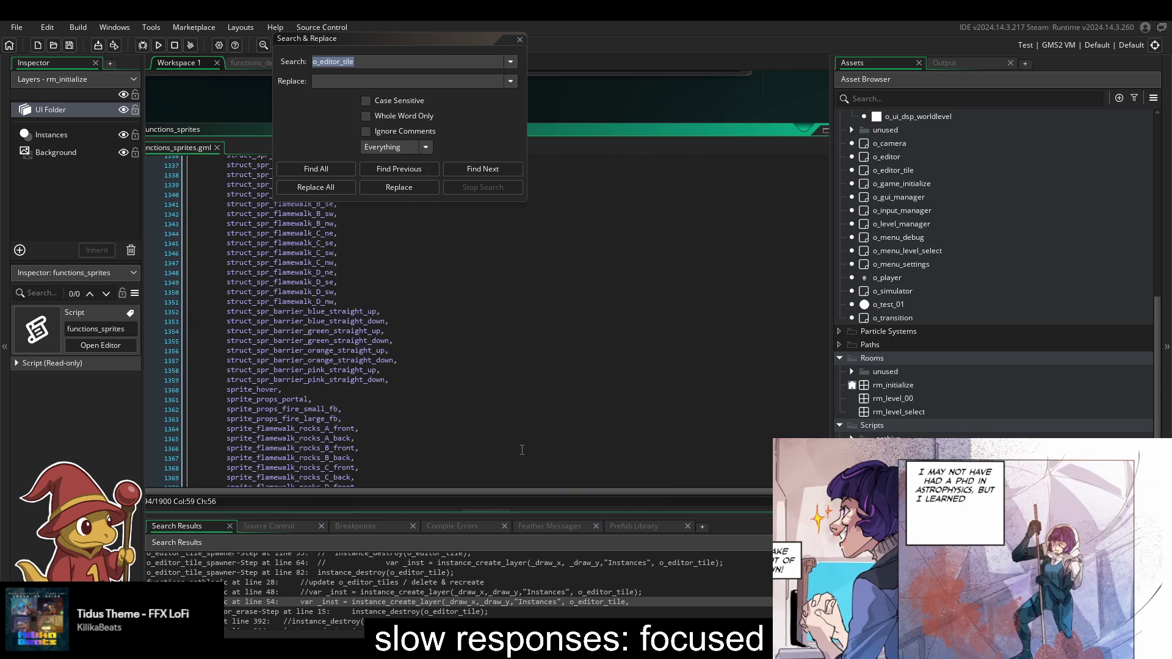
pyautogui.scroll(3, 522, 449)
pyautogui.scroll(1, 521, 450)
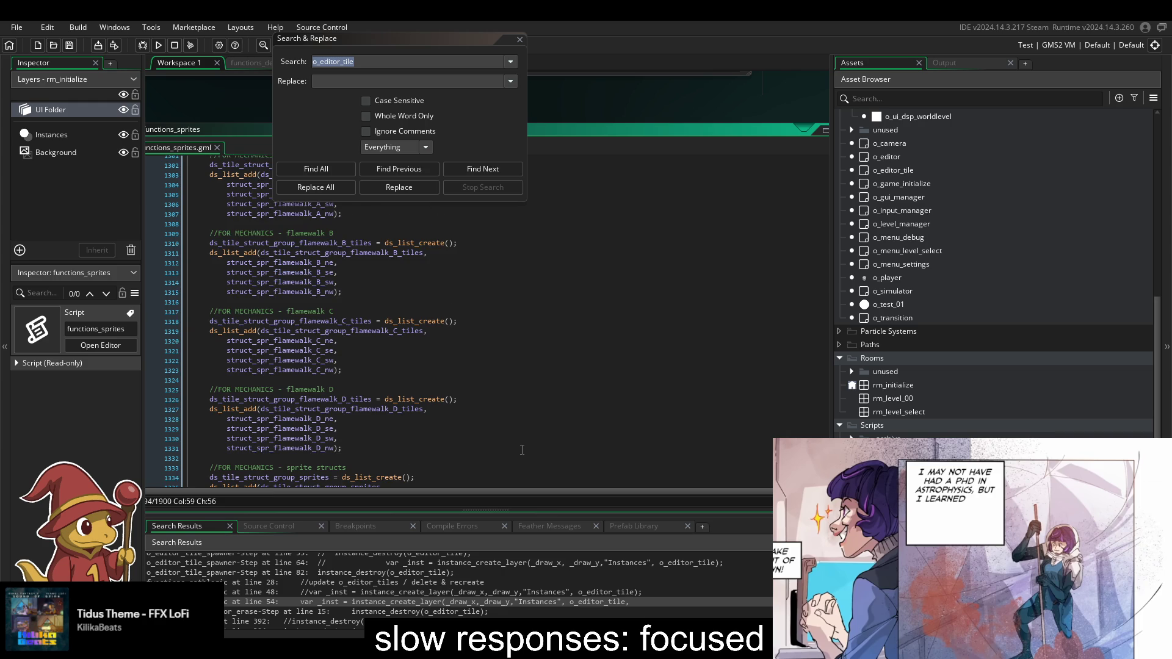
pyautogui.scroll(11, 521, 449)
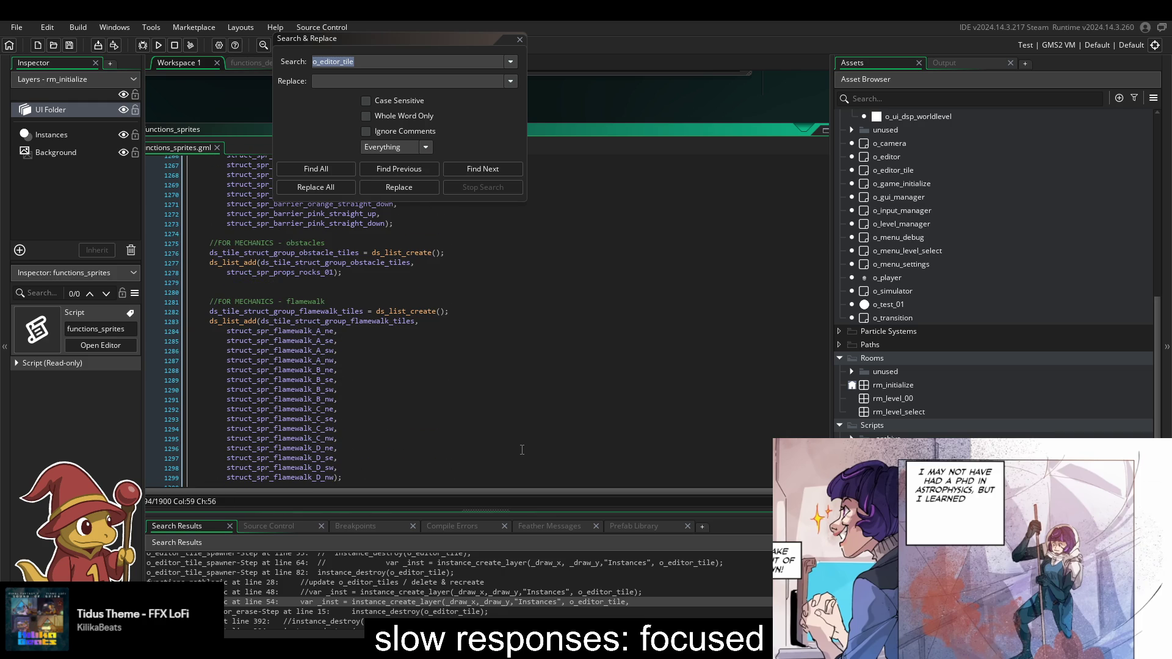
pyautogui.scroll(-5, 522, 449)
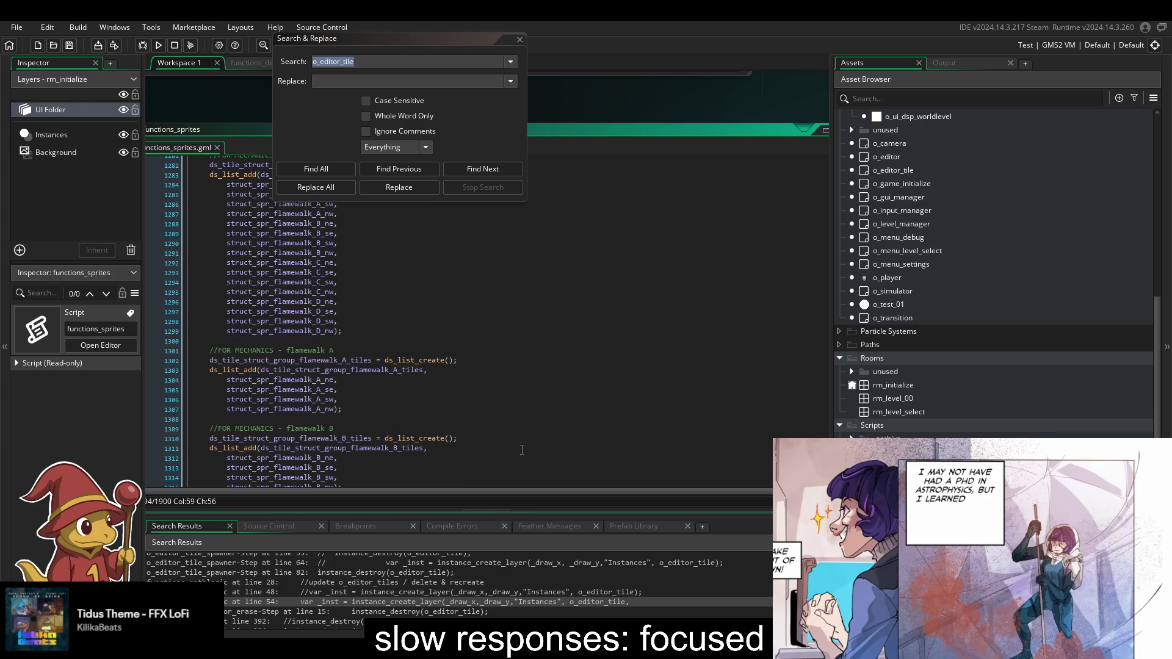
pyautogui.scroll(-4, 521, 450)
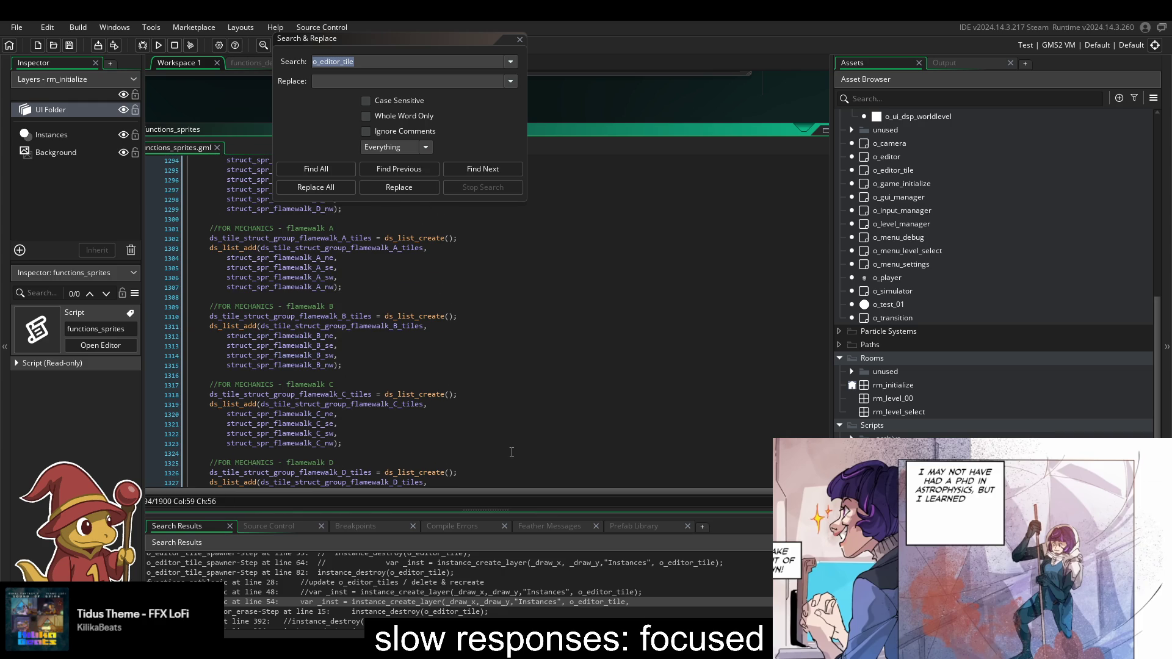
pyautogui.doubleClick(336, 313)
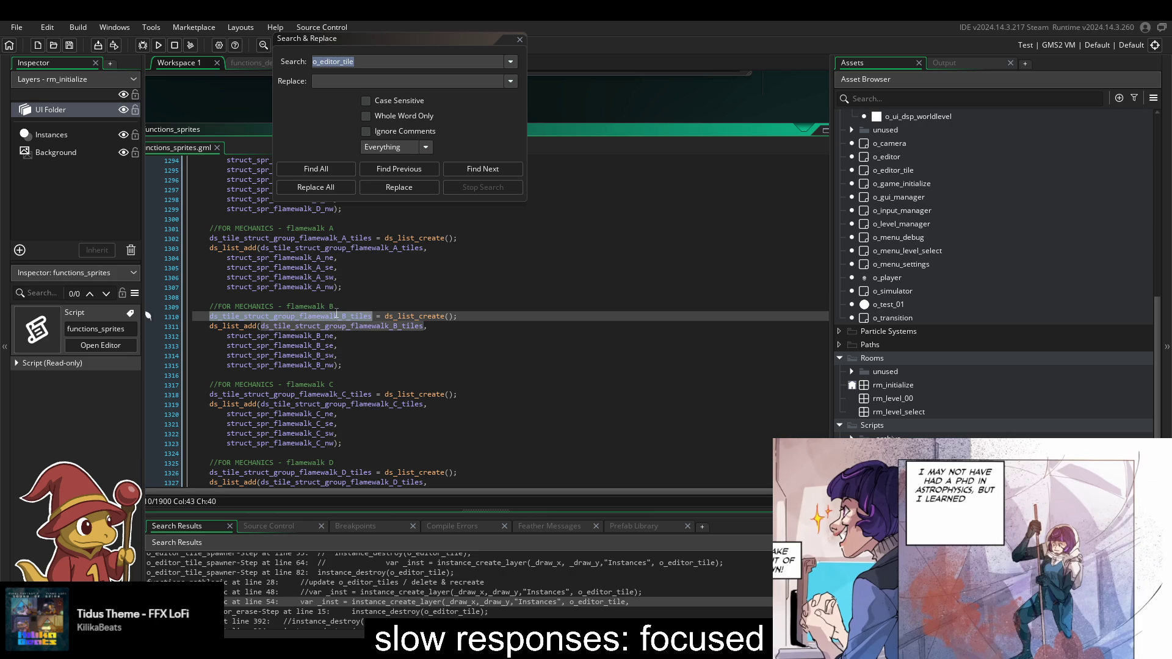
pyautogui.scroll(12, 381, 284)
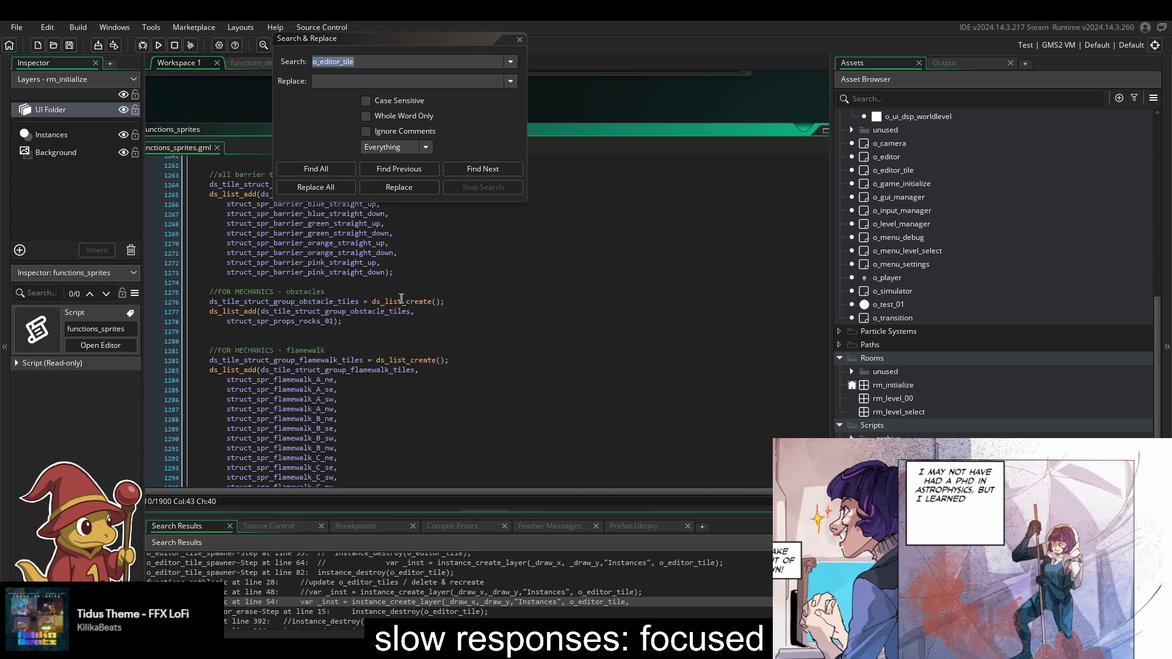
pyautogui.scroll(3, 403, 298)
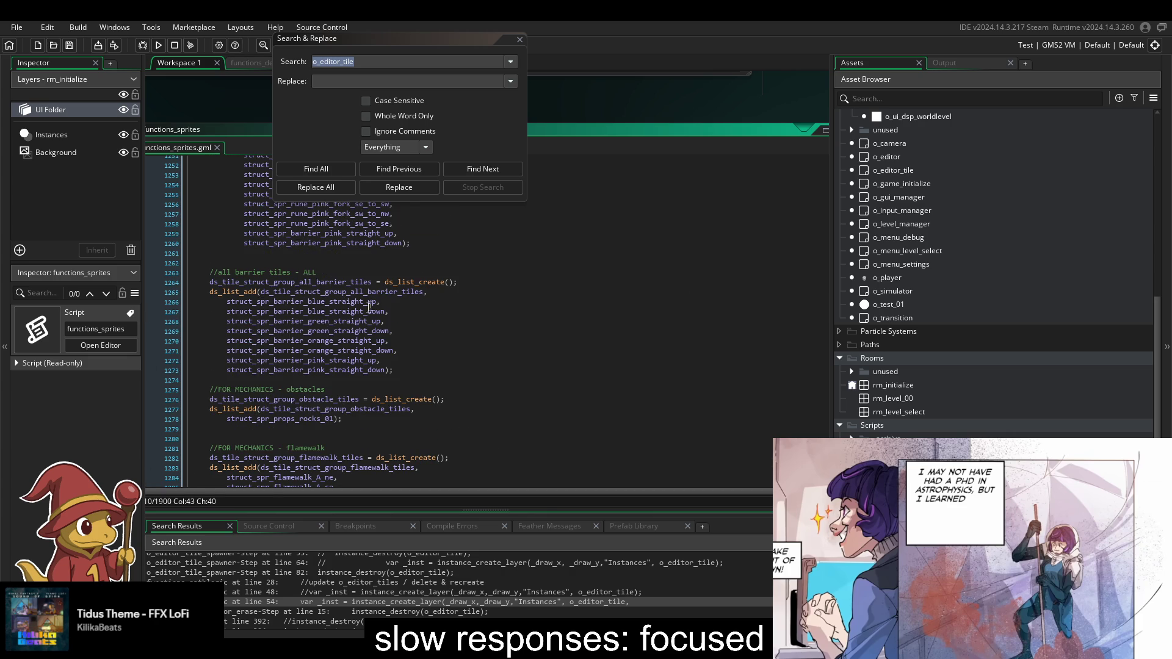
pyautogui.scroll(17, 375, 302)
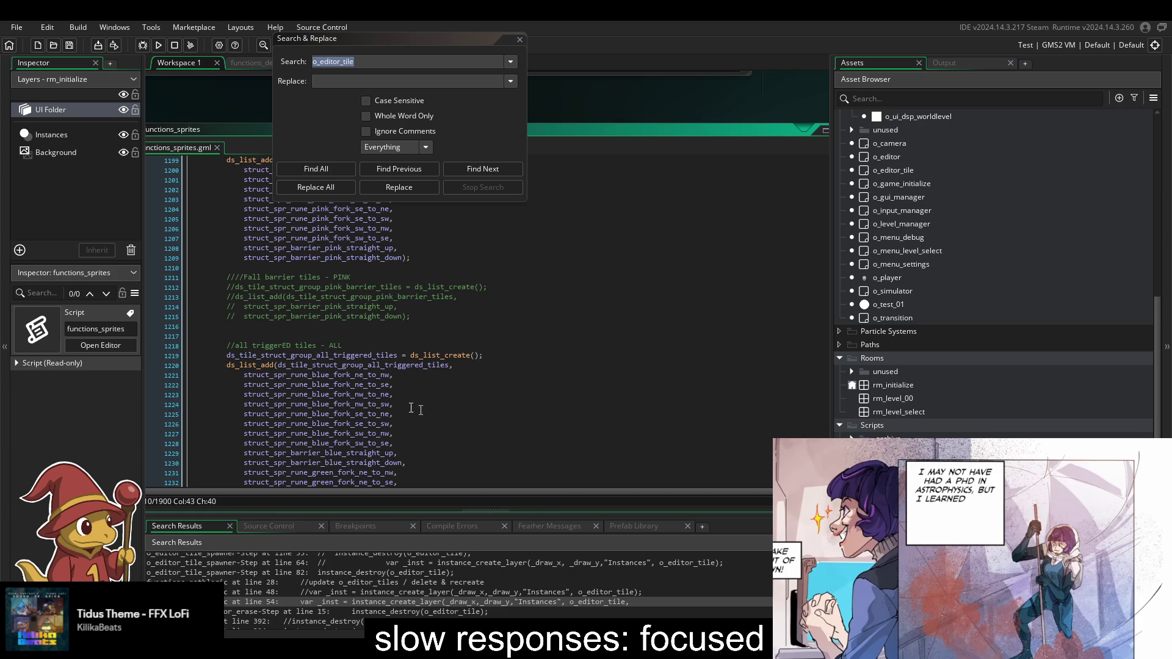
pyautogui.scroll(8, 373, 400)
pyautogui.scroll(20, 373, 400)
pyautogui.scroll(19, 373, 400)
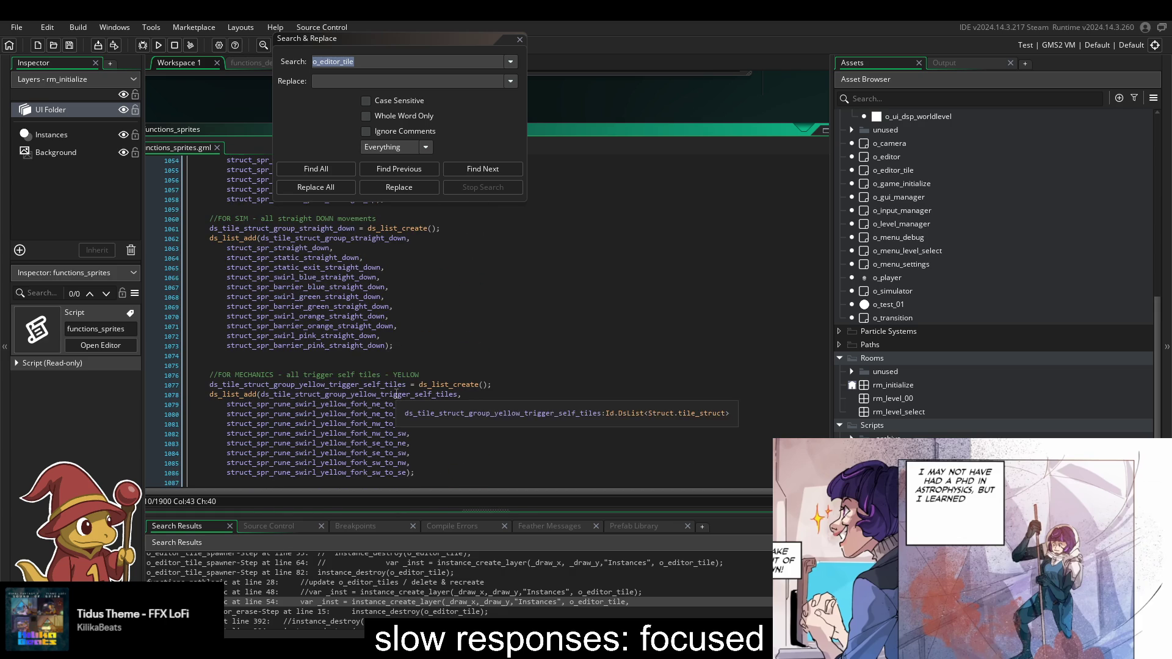
# - Find all uses of o_editor_tile and open the functions_pathlogic line 54 result
pyautogui.click(744, 384)
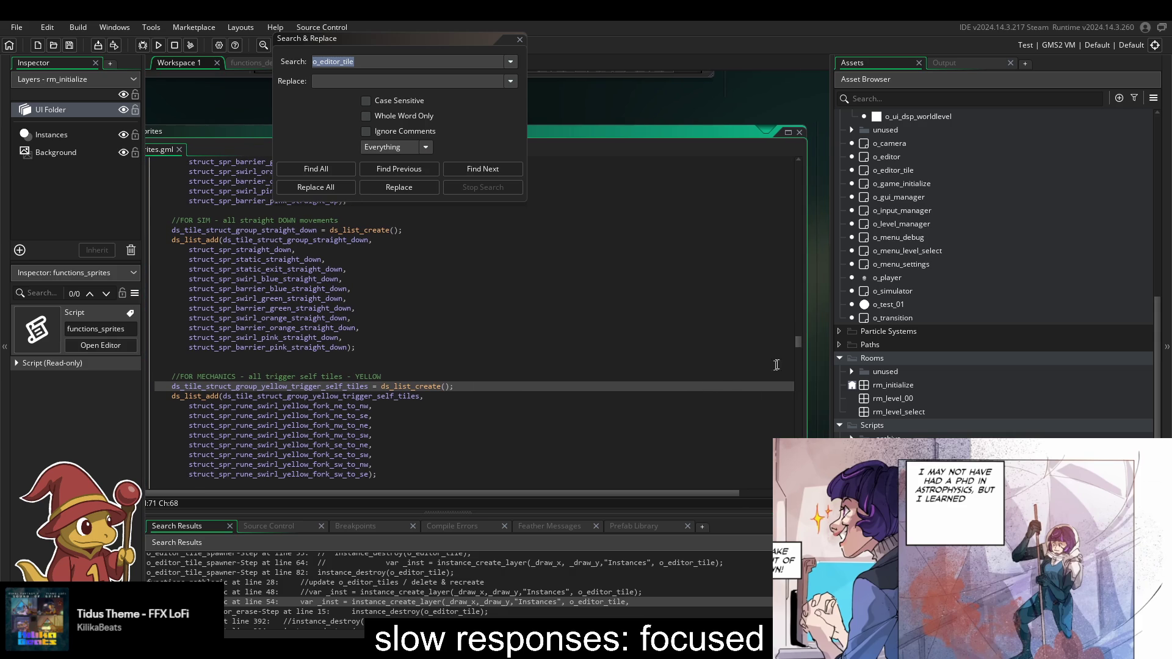
pyautogui.moveTo(800, 344); pyautogui.dragTo(806, 303)
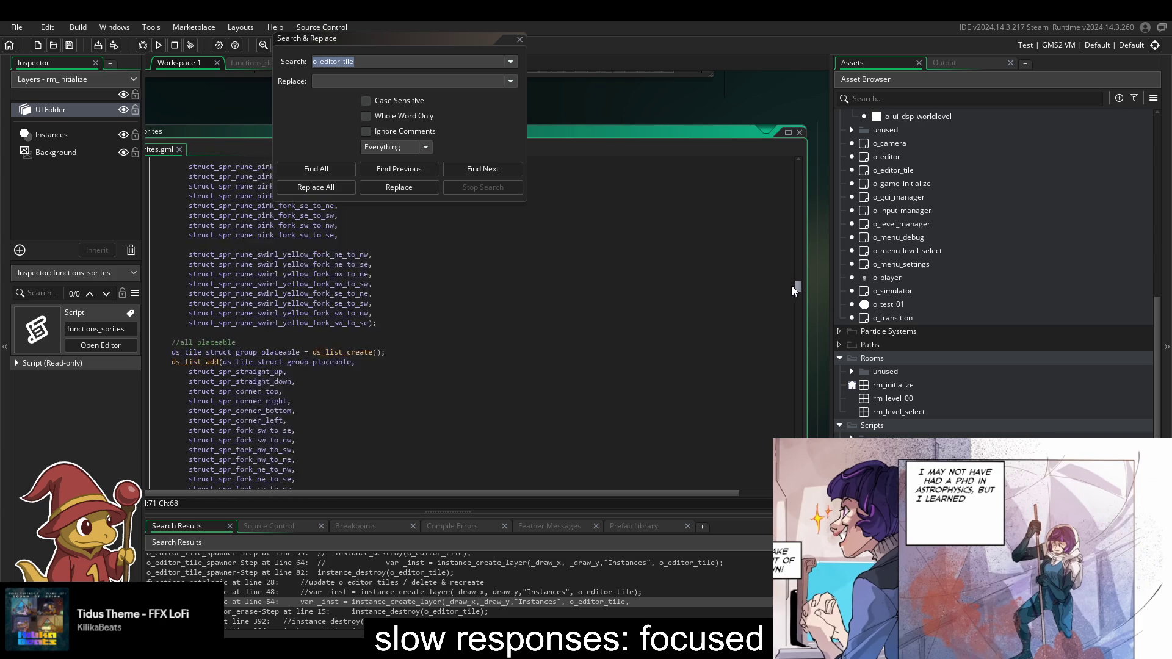
pyautogui.moveTo(792, 284)
pyautogui.mouseDown()
pyautogui.moveTo(793, 164)
pyautogui.moveTo(755, 203)
pyautogui.mouseUp()
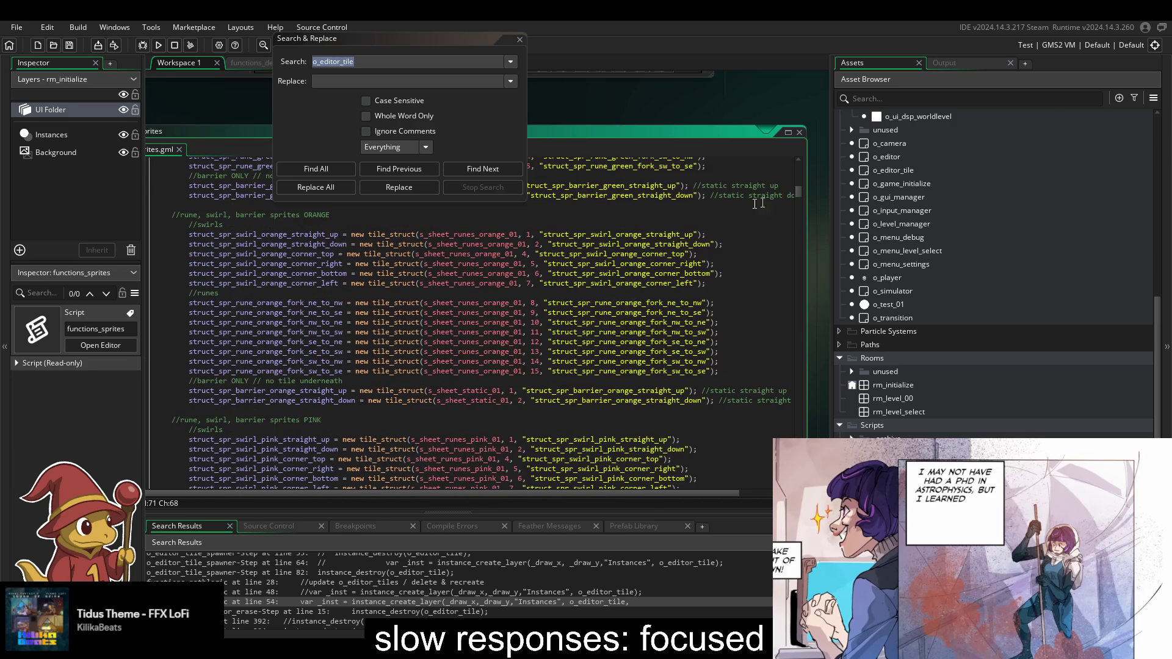
pyautogui.click(328, 169)
pyautogui.scroll(-1, 312, 608)
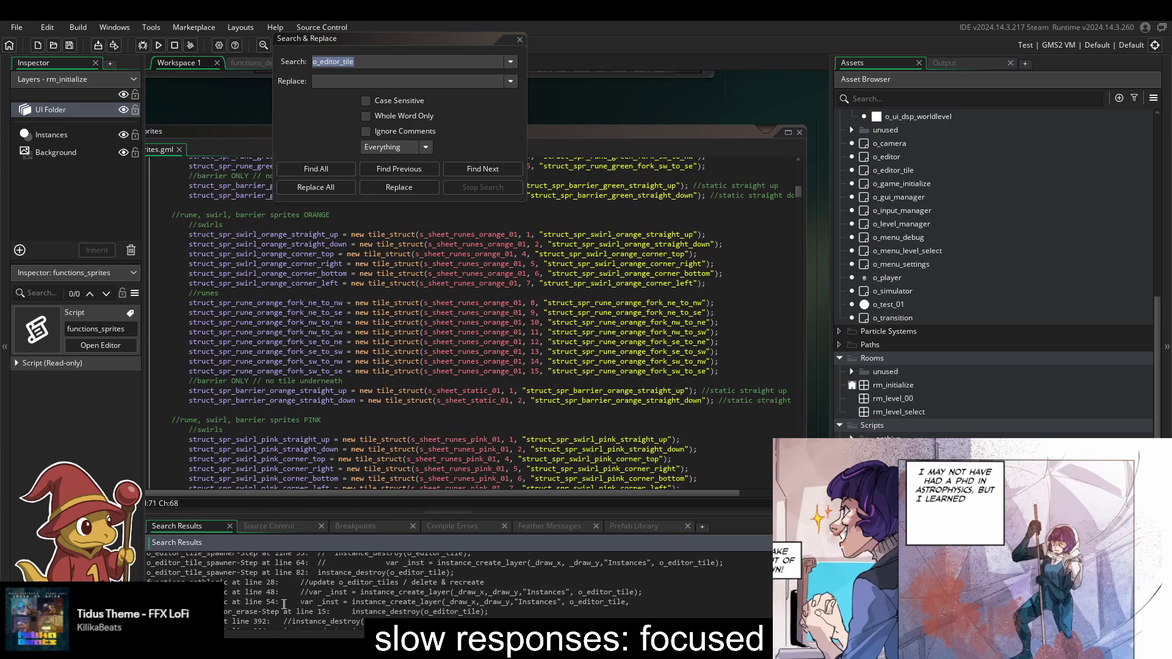
pyautogui.doubleClick(312, 602)
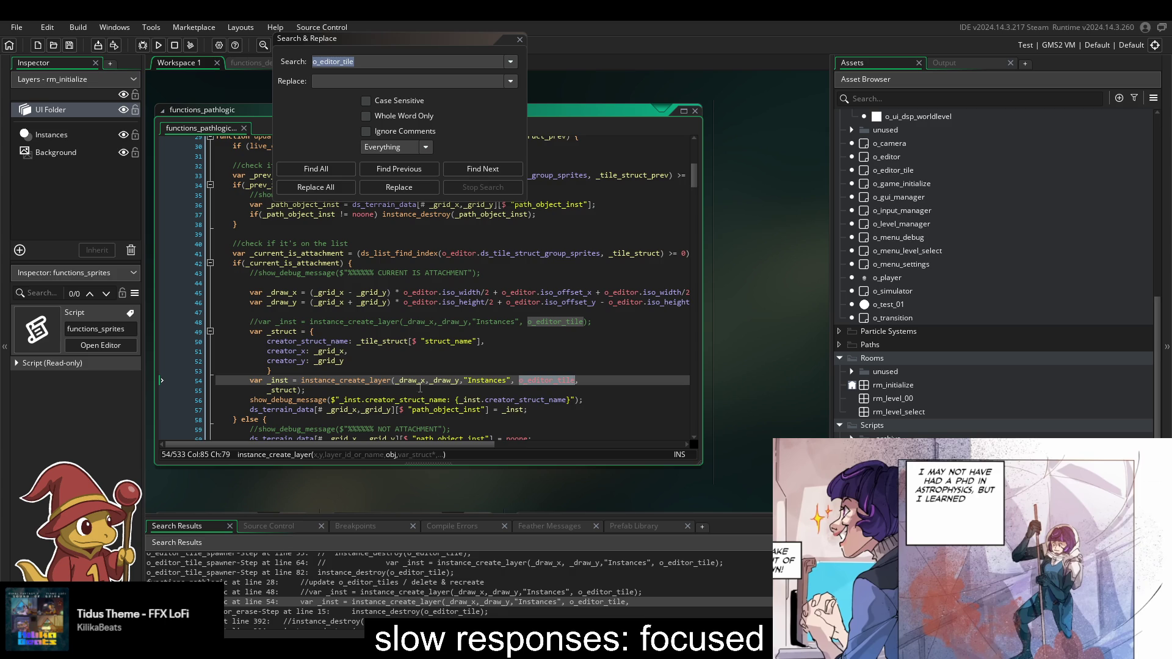
# - Widen functions_pathlogic and Find All uses of ds_tile_struct_group_sprites from line 33
pyautogui.scroll(3, 420, 389)
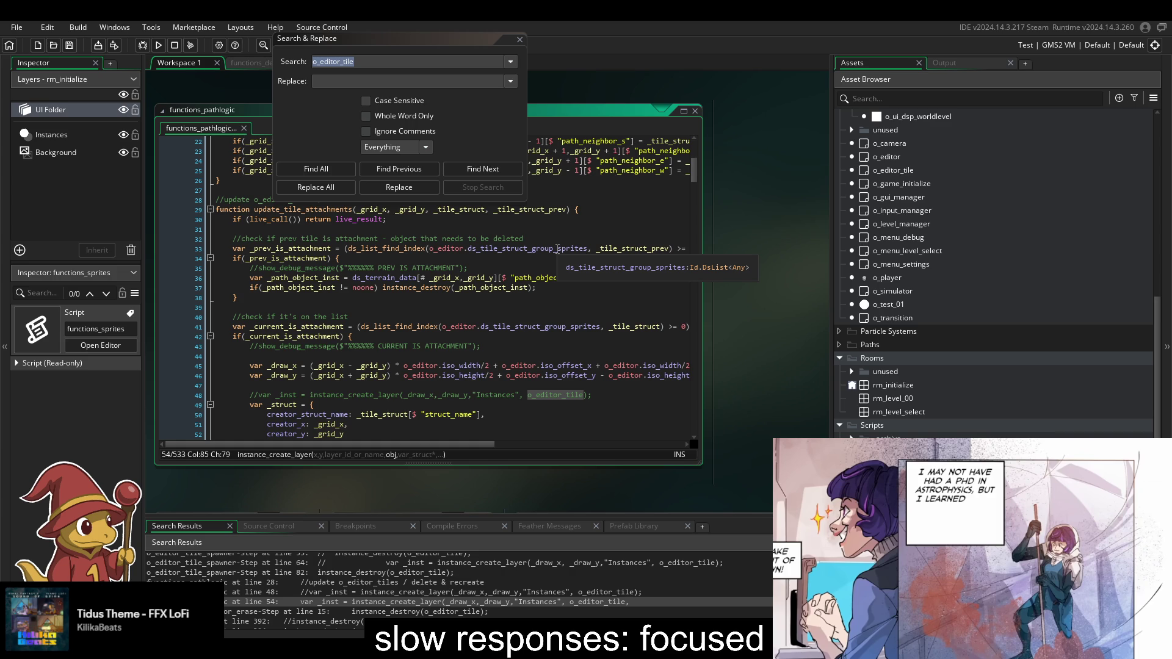
pyautogui.scroll(1, 557, 249)
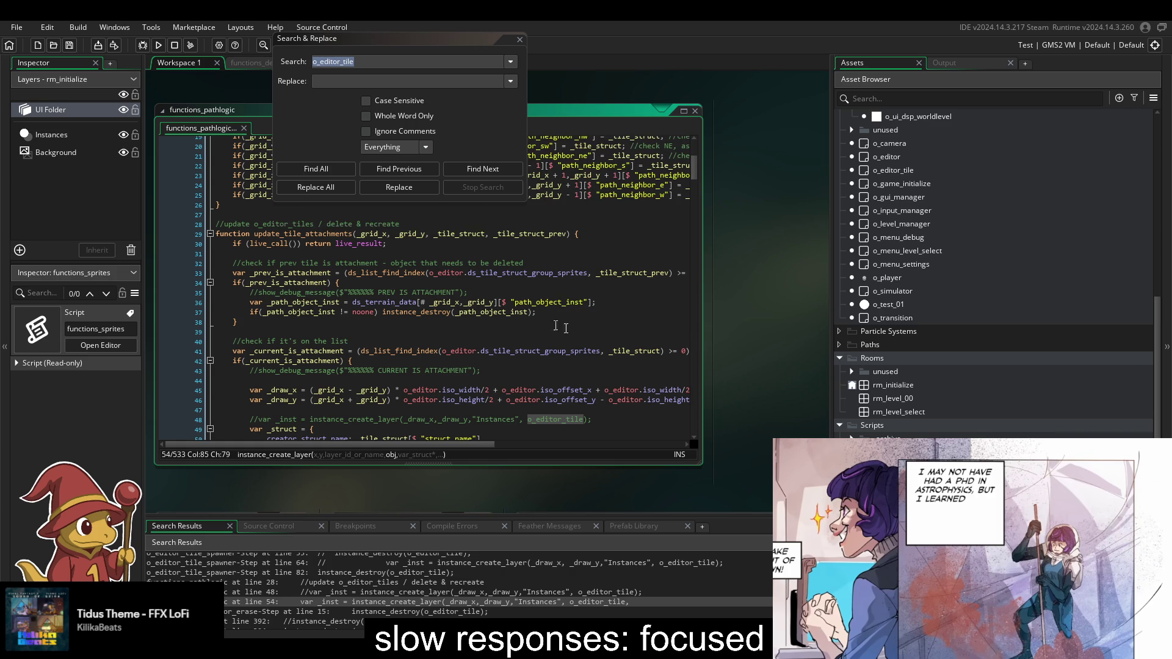
pyautogui.moveTo(702, 341)
pyautogui.mouseDown()
pyautogui.moveTo(822, 334)
pyautogui.moveTo(800, 336)
pyautogui.mouseUp()
pyautogui.doubleClick(557, 272)
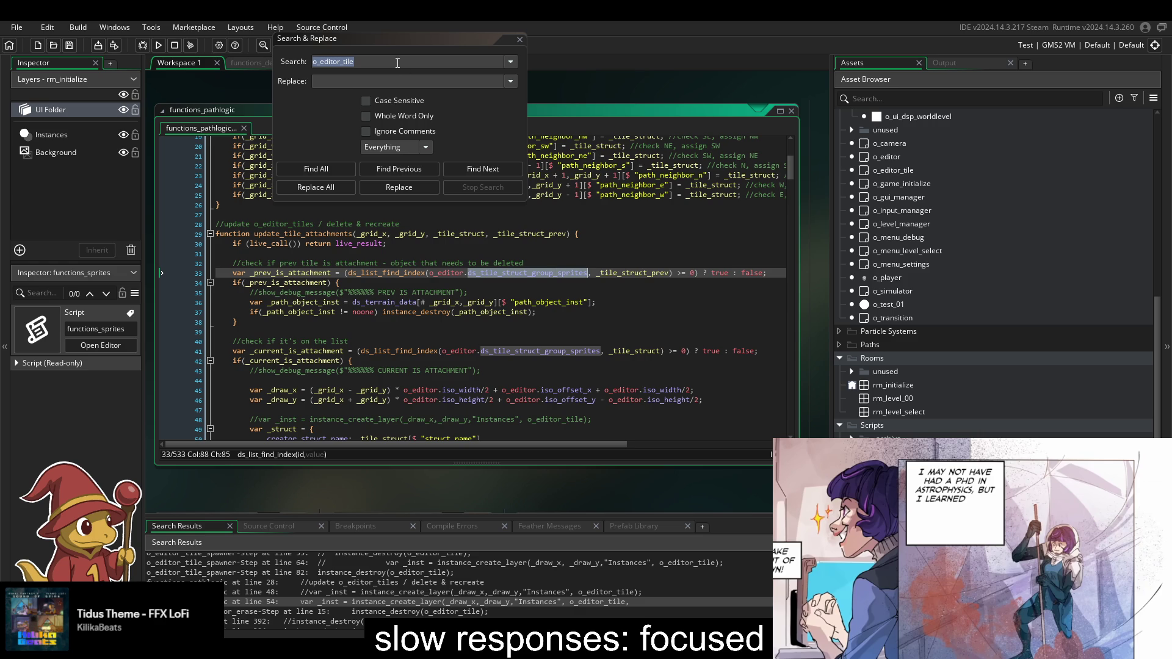
pyautogui.hotkey('ctrl', 'shift', 'f')
pyautogui.click(335, 165)
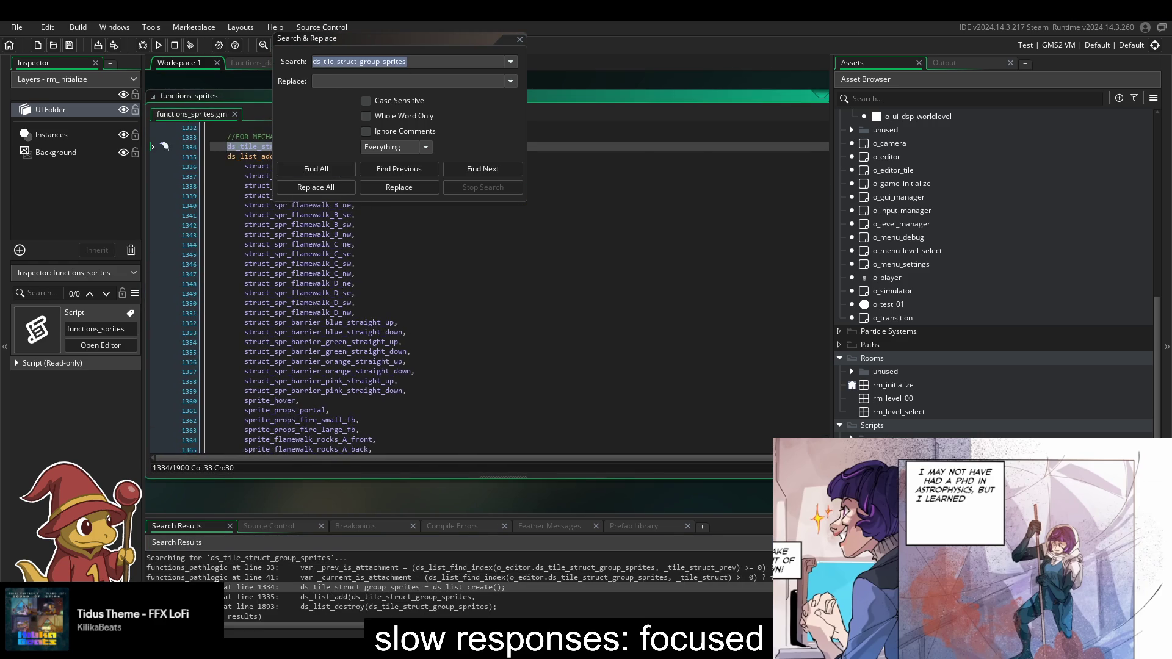
# - Copy the flamewalk struct entries on lines 1335–1351 and paste a duplicate right after line 1351
pyautogui.scroll(-10, 389, 400)
pyautogui.scroll(8, 388, 400)
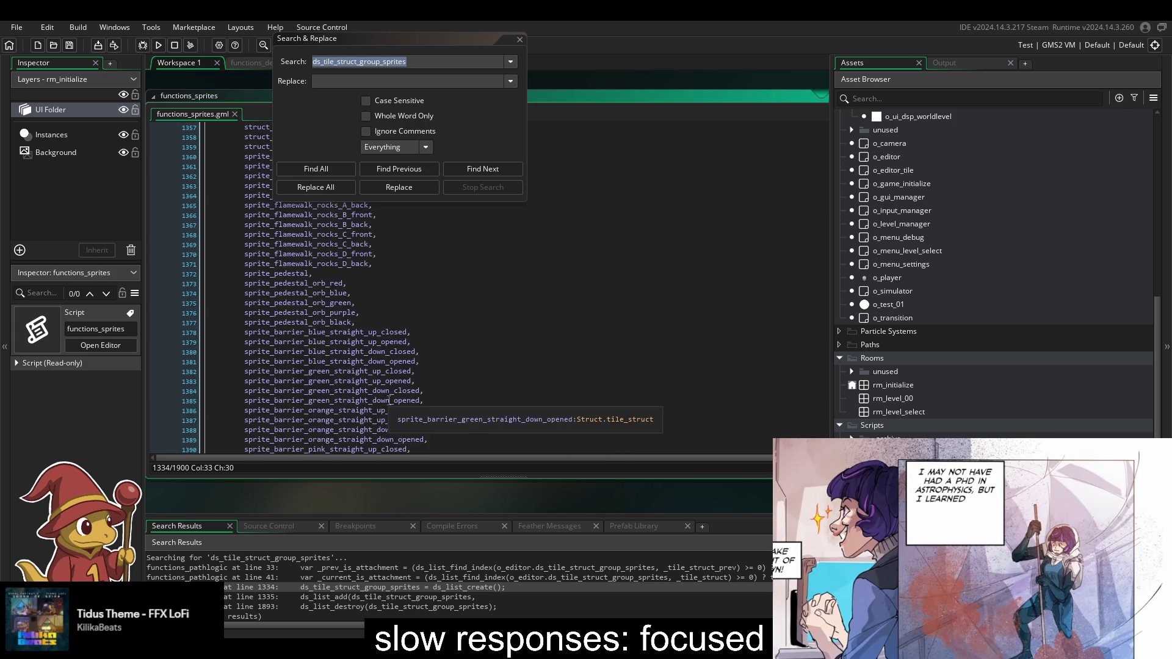
pyautogui.scroll(5, 388, 400)
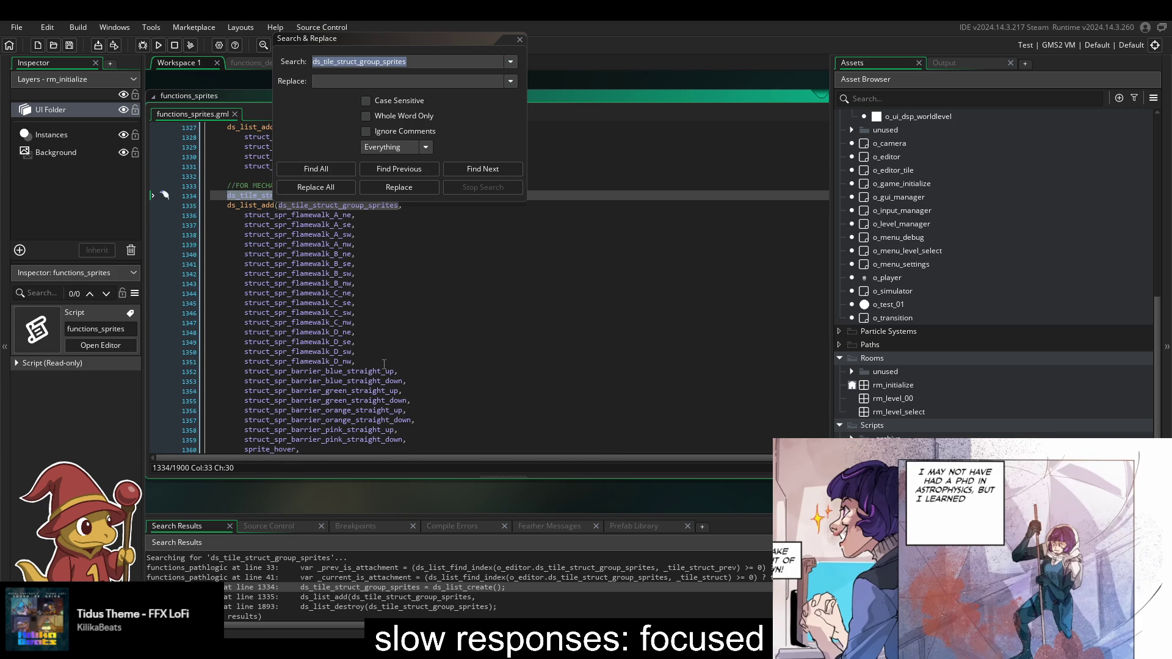
pyautogui.scroll(-4, 384, 364)
pyautogui.scroll(4, 388, 363)
pyautogui.moveTo(388, 362)
pyautogui.mouseDown()
pyautogui.moveTo(379, 340)
pyautogui.moveTo(451, 209)
pyautogui.mouseUp()
pyautogui.hotkey('ctrl', 'c')
pyautogui.click(354, 361)
pyautogui.hotkey('ctrl', 'v')
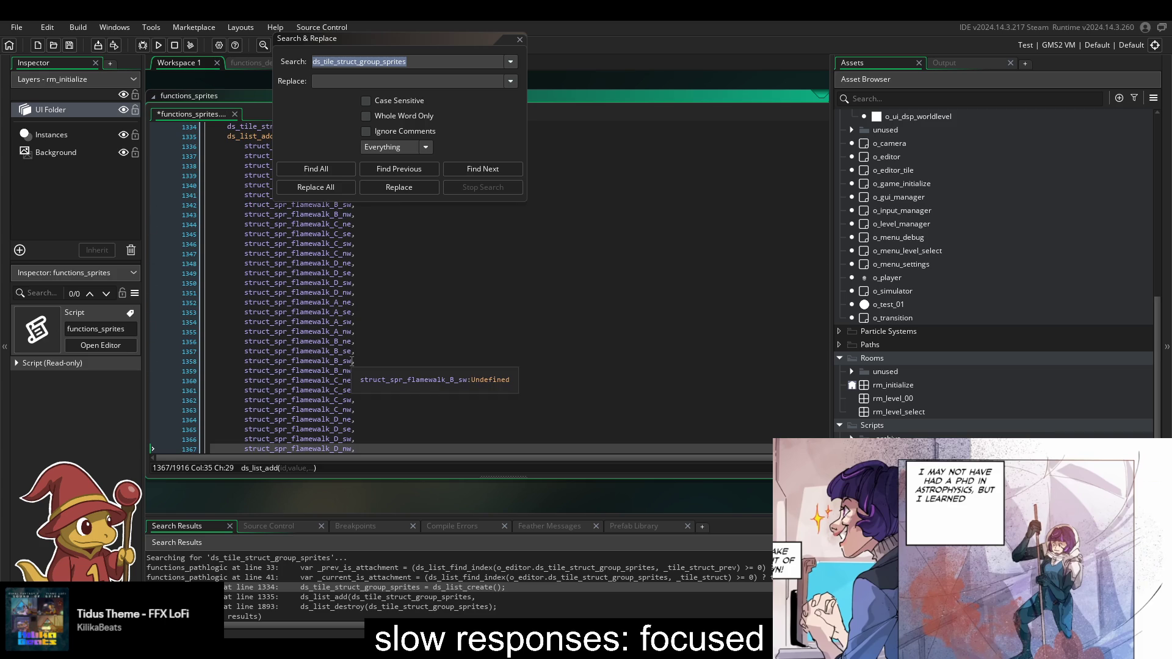
pyautogui.click(285, 303)
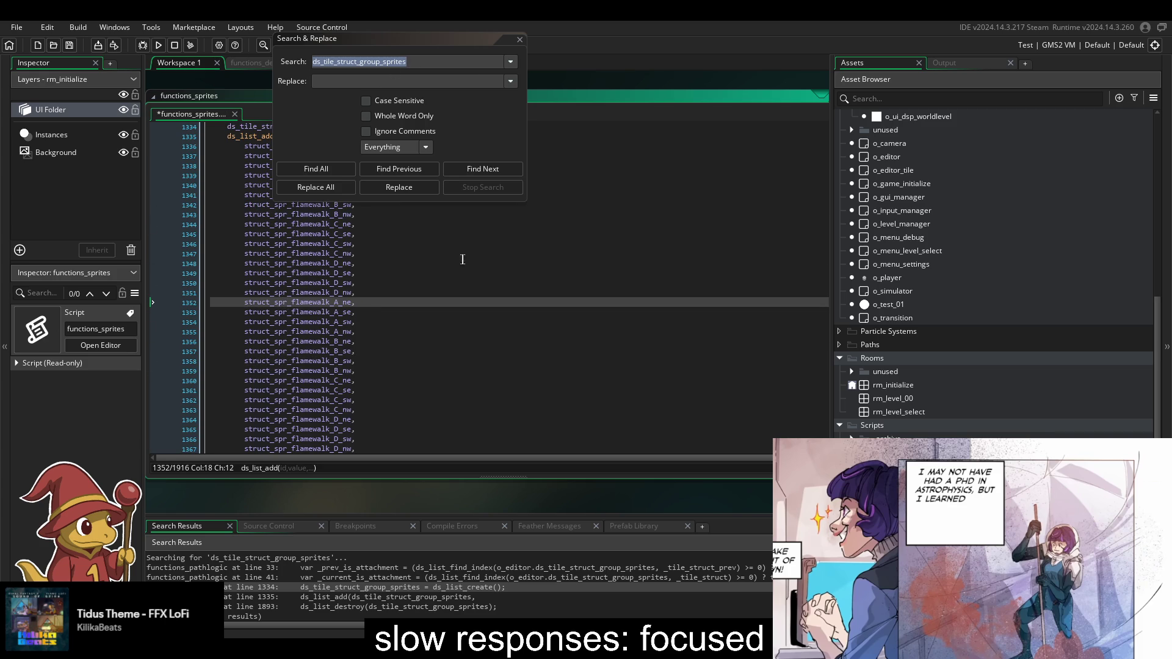
# - Enter 'flamewalk' and 'pedestal' in Search and Replace, then clear the search and close the dialog
pyautogui.click(425, 63)
pyautogui.write('flamewalk')
pyautogui.press('Tab')
pyautogui.write('pedestal')
pyautogui.click(282, 292)
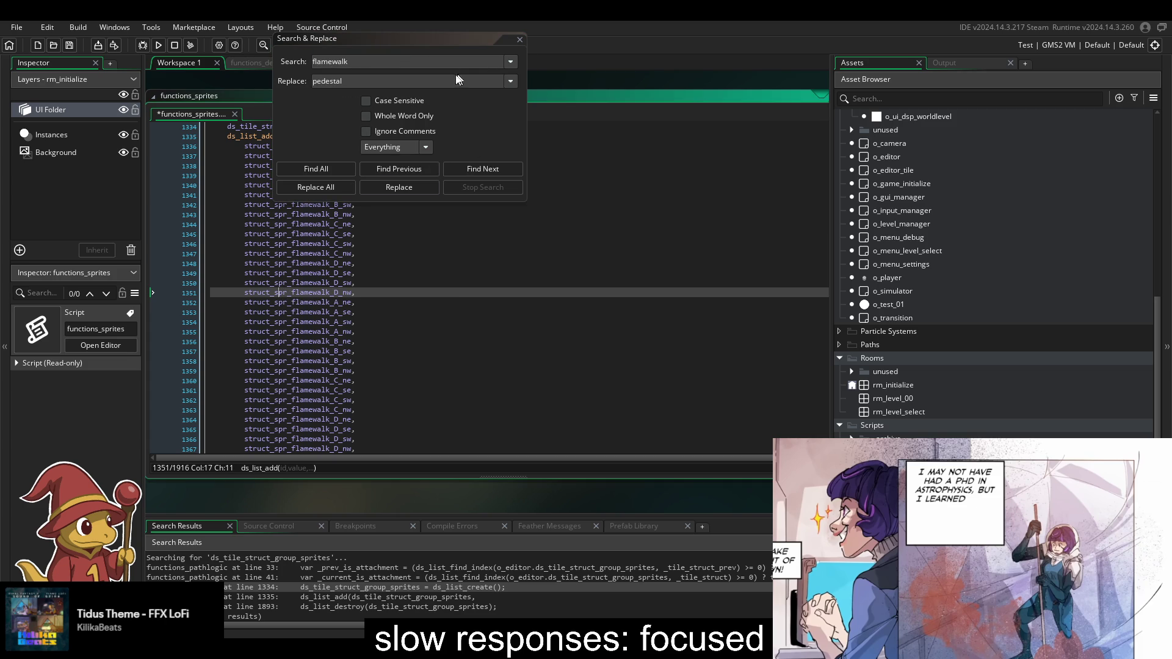
pyautogui.doubleClick(423, 62)
pyautogui.press('BackSpace')
pyautogui.click(519, 40)
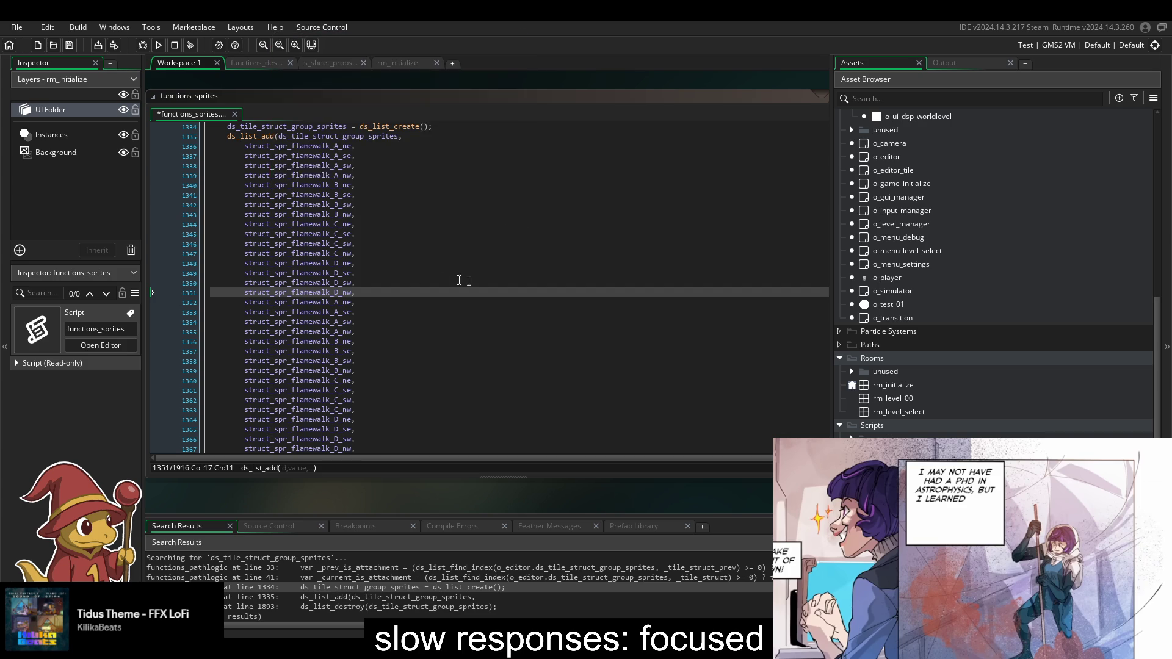
pyautogui.click(274, 302)
# - Set up inline find 'flamewalk' with replacement 'pedestal' and step to the duplicated block
pyautogui.hotkey('ctrl', 'f')
pyautogui.write('flamewalk')
pyautogui.click(688, 161)
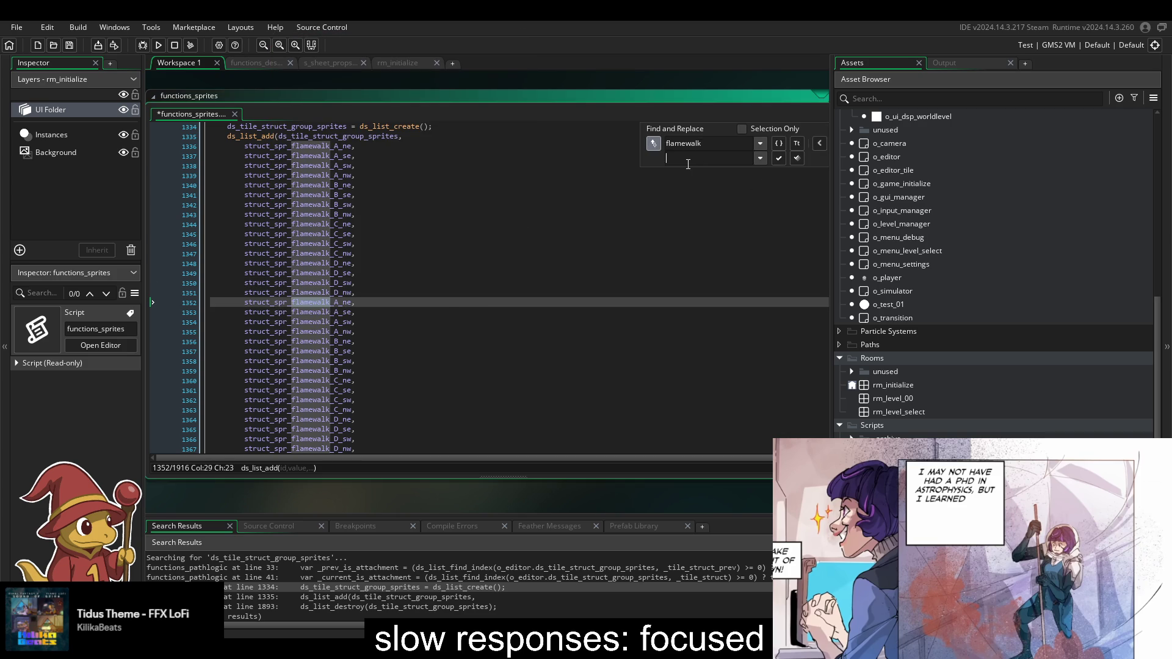
pyautogui.write('pedestal')
pyautogui.click(824, 146)
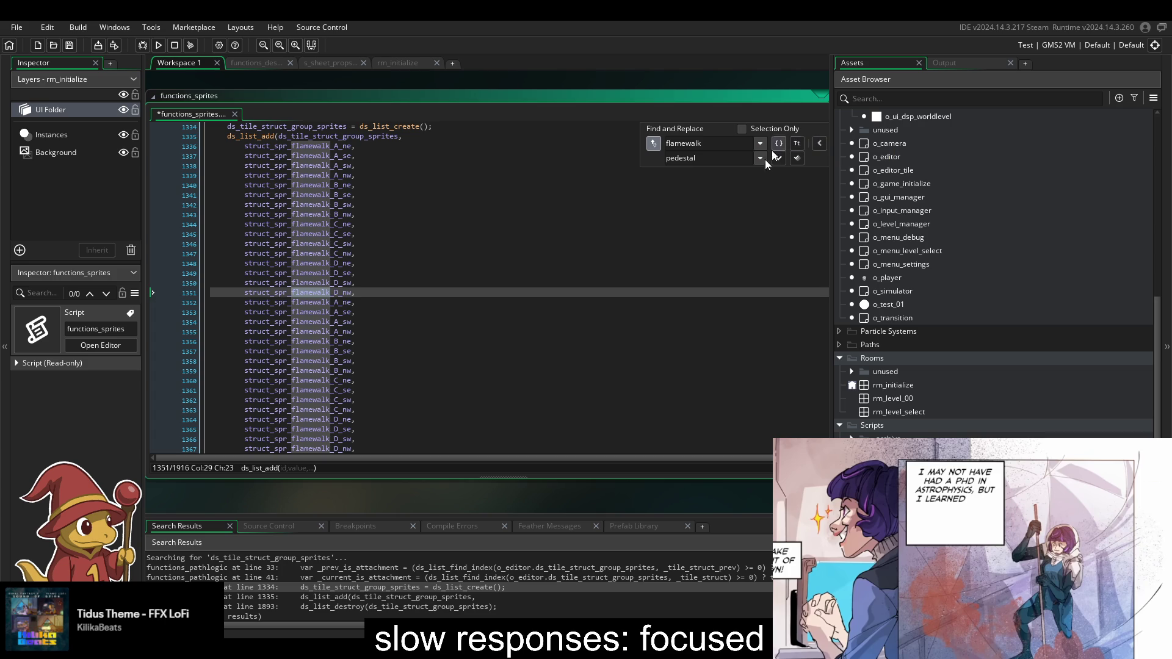
pyautogui.click(708, 238)
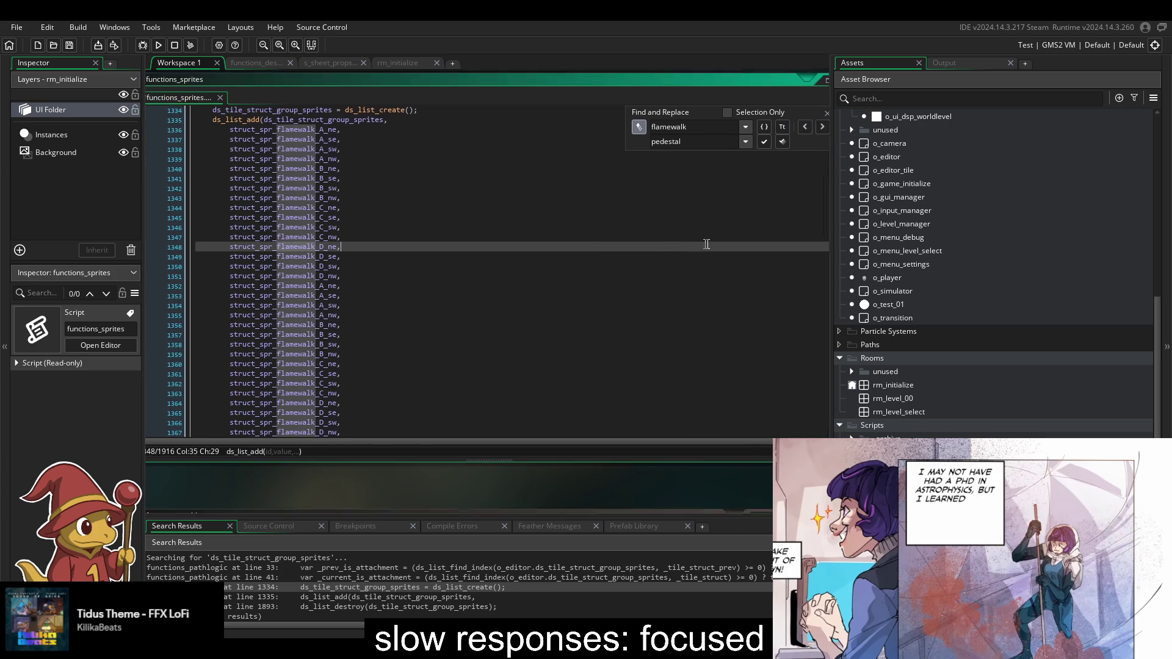
pyautogui.click(783, 134)
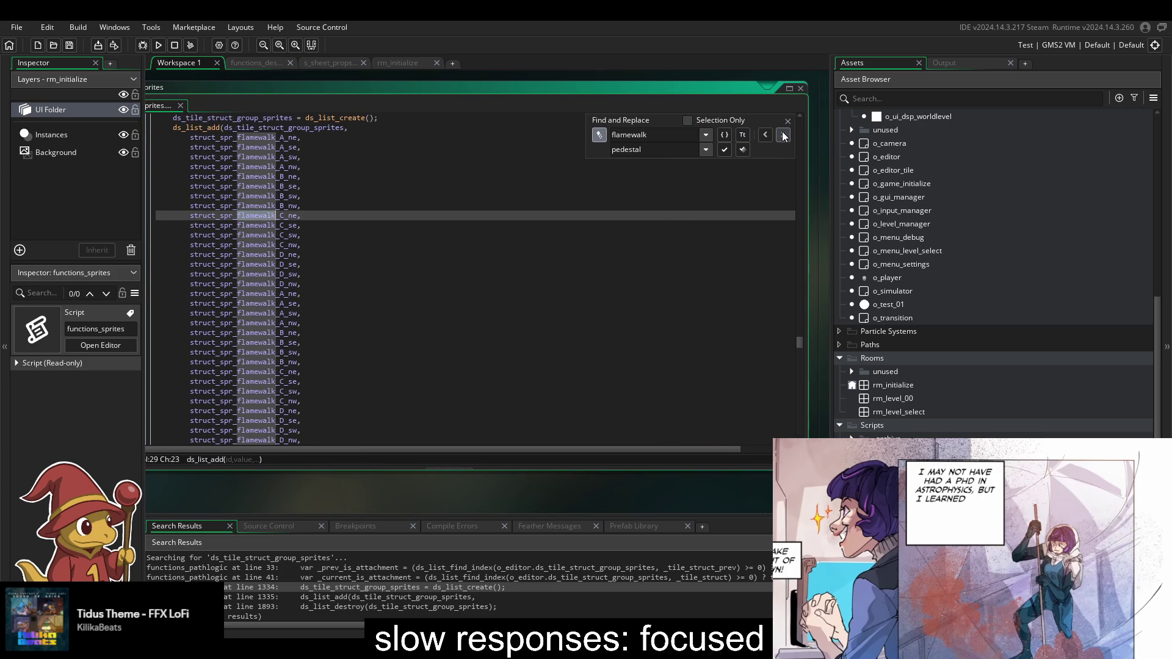
pyautogui.click(783, 134)
pyautogui.click(783, 134)
pyautogui.click(784, 134)
pyautogui.click(783, 134)
pyautogui.click(784, 134)
pyautogui.click(783, 135)
pyautogui.click(784, 135)
pyautogui.click(783, 134)
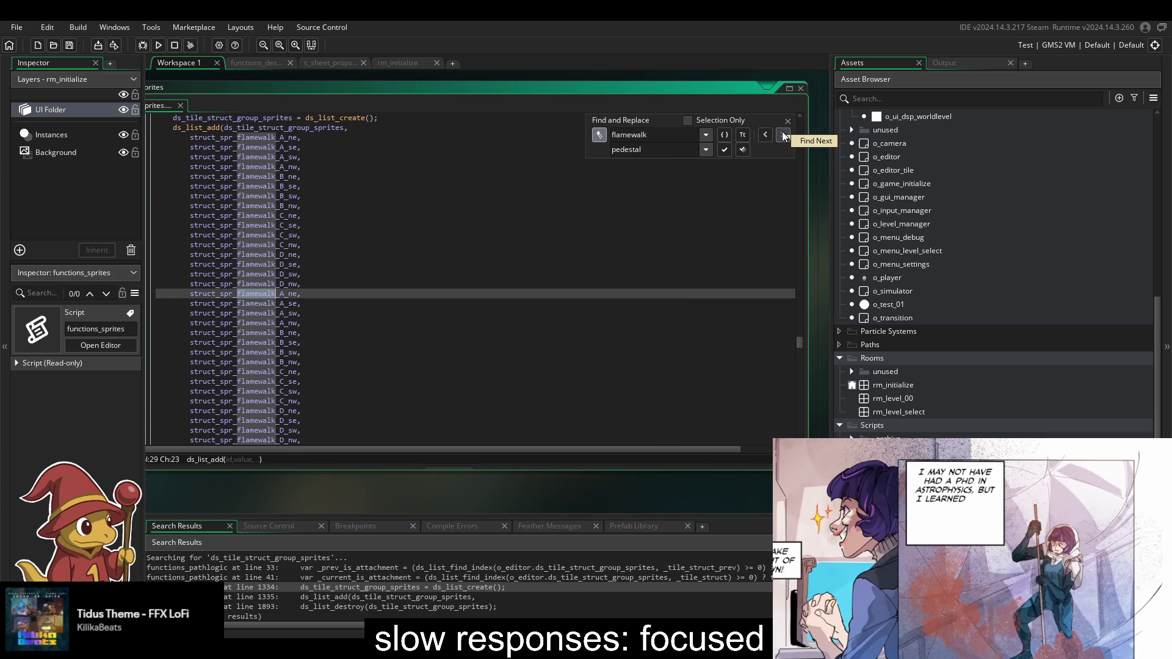
# - Replace each flamewalk name in the duplicated block with pedestal, A_ne through D_nw
pyautogui.click(726, 150)
pyautogui.click(726, 150)
pyautogui.click(726, 150)
pyautogui.click(726, 150)
pyautogui.click(726, 150)
pyautogui.click(726, 149)
pyautogui.click(727, 149)
pyautogui.click(726, 149)
pyautogui.click(726, 149)
pyautogui.click(726, 149)
pyautogui.click(726, 149)
pyautogui.click(726, 149)
pyautogui.click(726, 148)
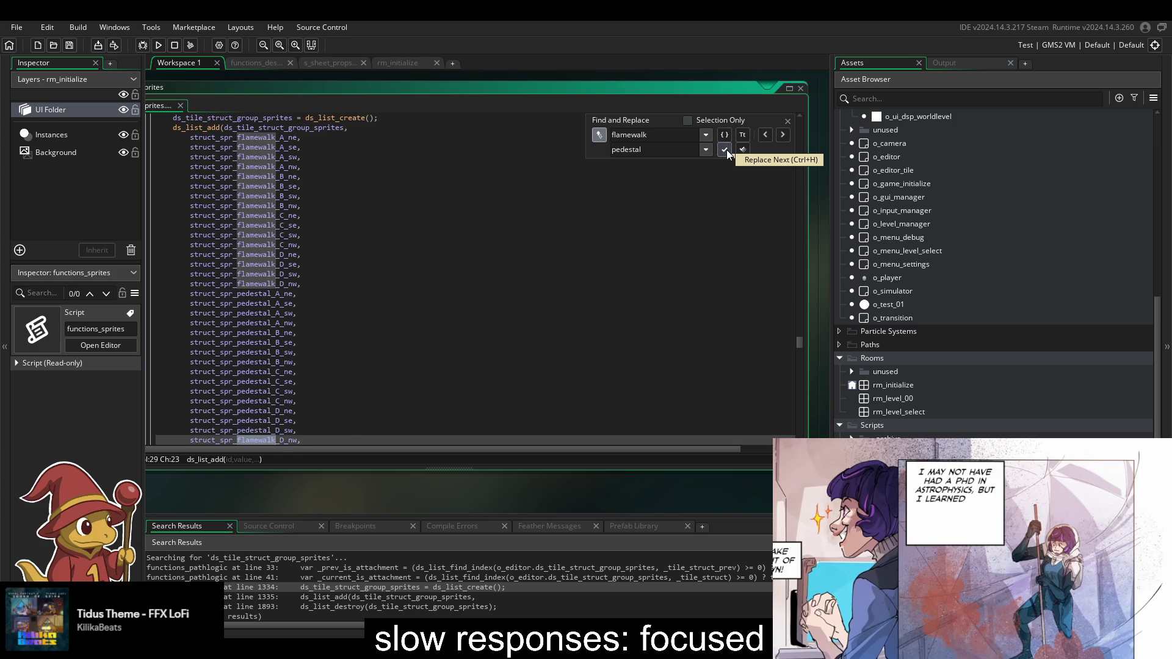
pyautogui.click(726, 149)
pyautogui.click(518, 284)
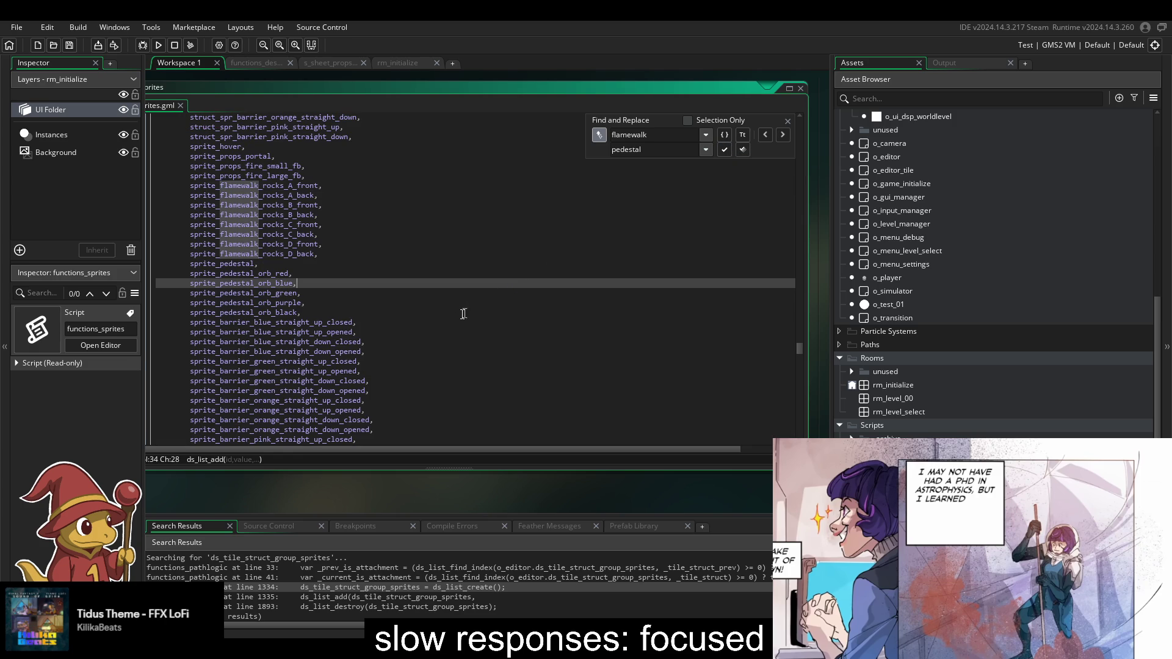
# - Scroll back over the renamed pedestal entries and stop the running game
pyautogui.scroll(3, 447, 327)
pyautogui.scroll(9, 447, 327)
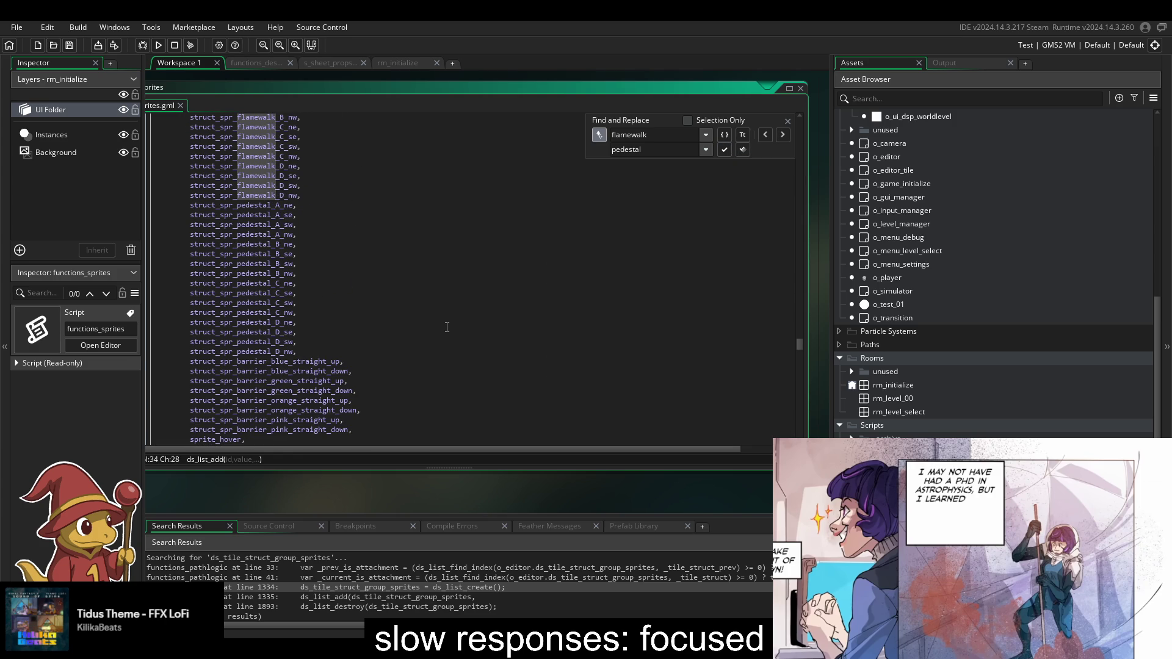
pyautogui.scroll(2, 446, 327)
pyautogui.click(173, 46)
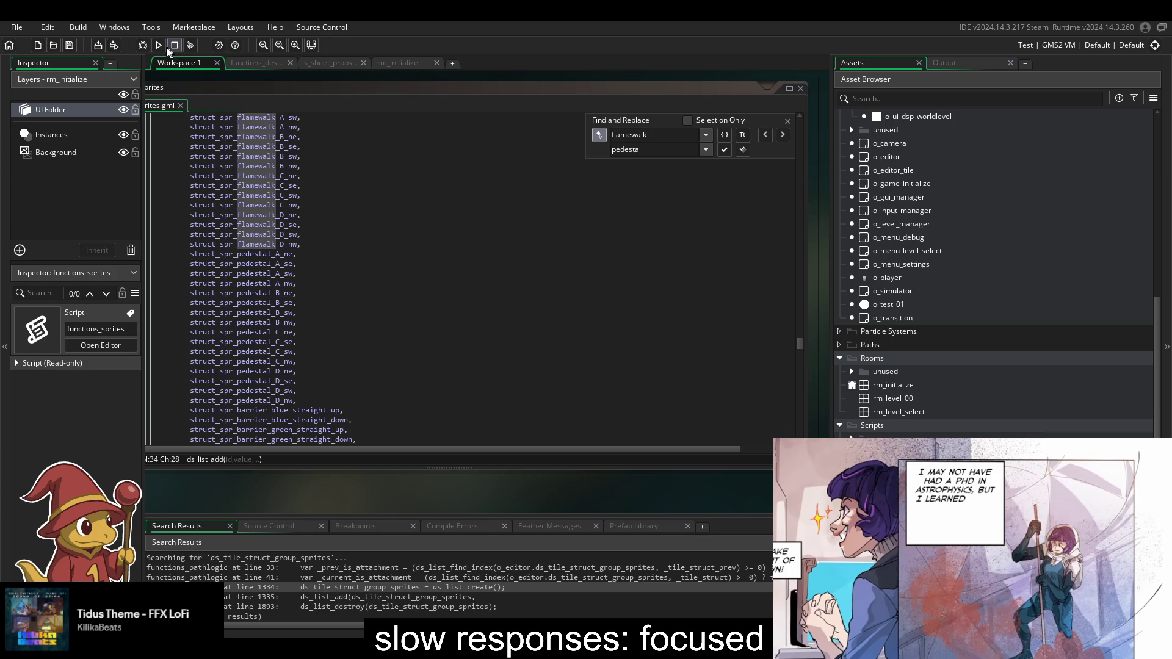
# - Launch the game, open level 1-4, and switch to level editing mode with F1
pyautogui.click(158, 45)
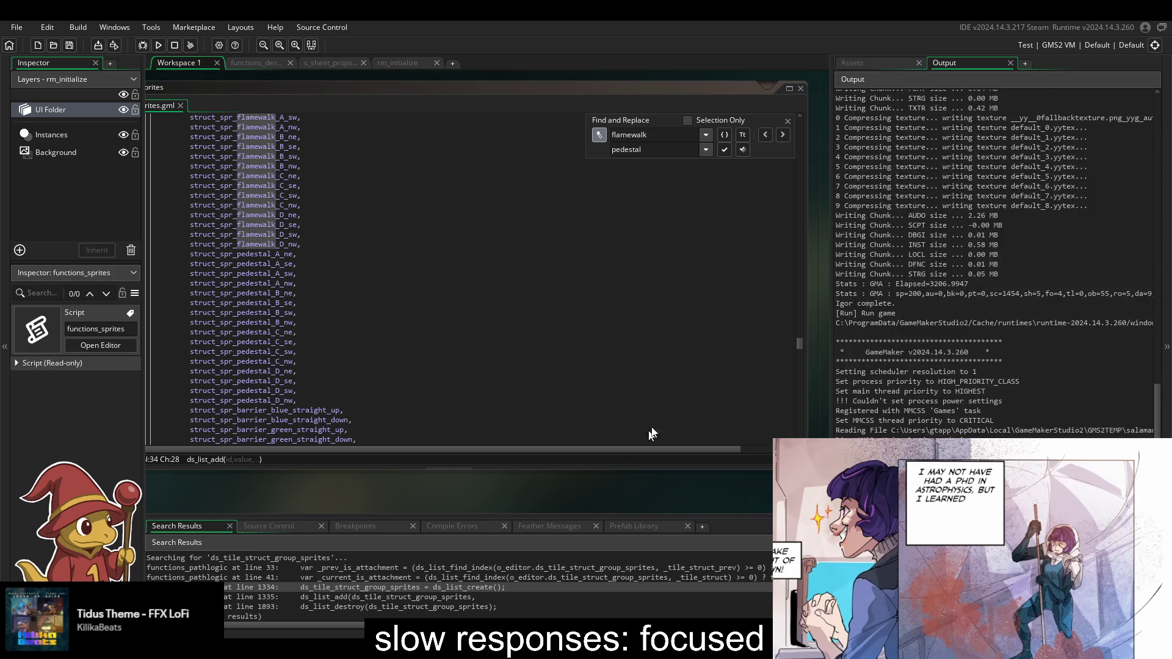
pyautogui.click(632, 332)
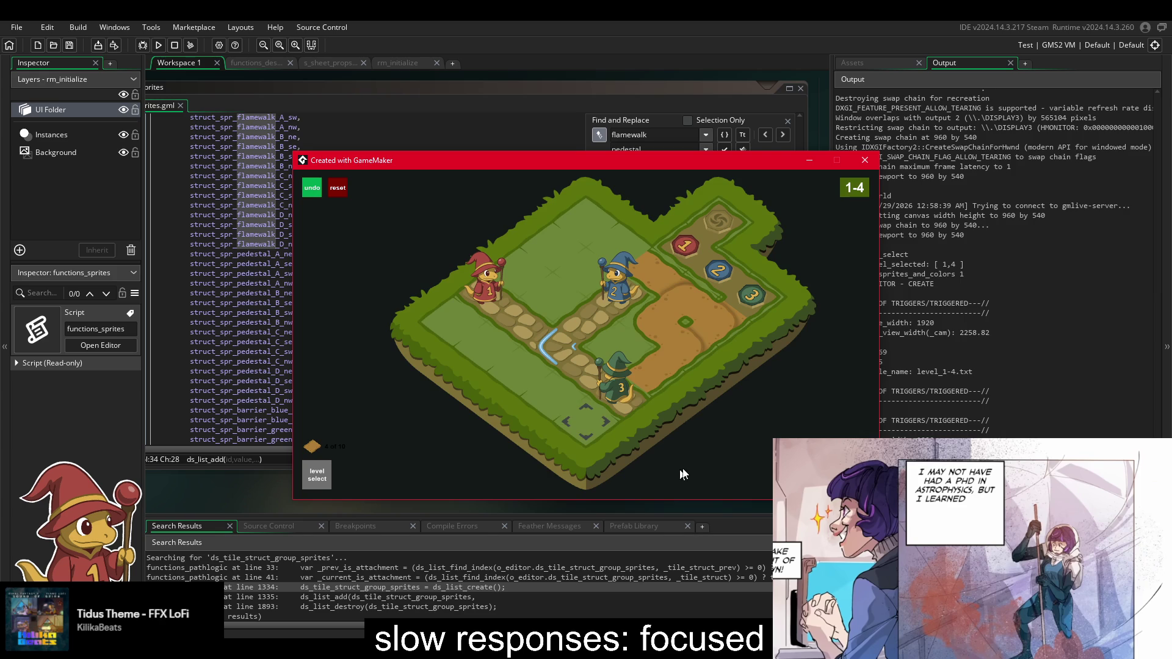
pyautogui.press('F1')
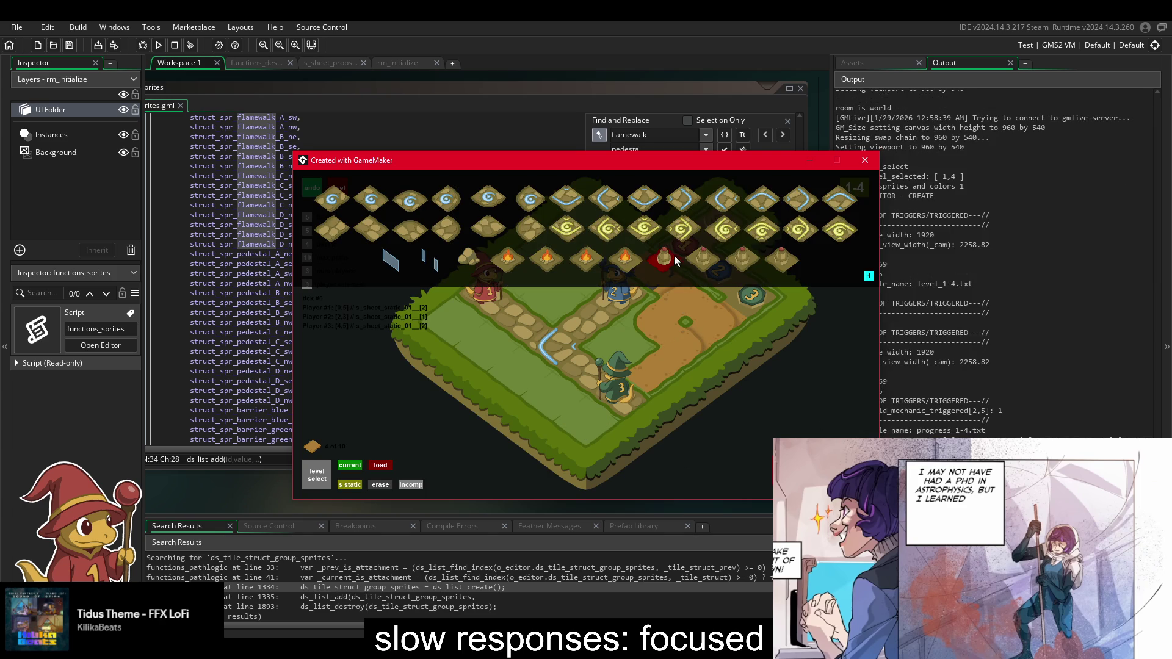
# - Choose the pedestal tile from the palette and place five pedestals along the board's path
pyautogui.click(678, 258)
pyautogui.click(516, 379)
pyautogui.click(549, 392)
pyautogui.click(582, 416)
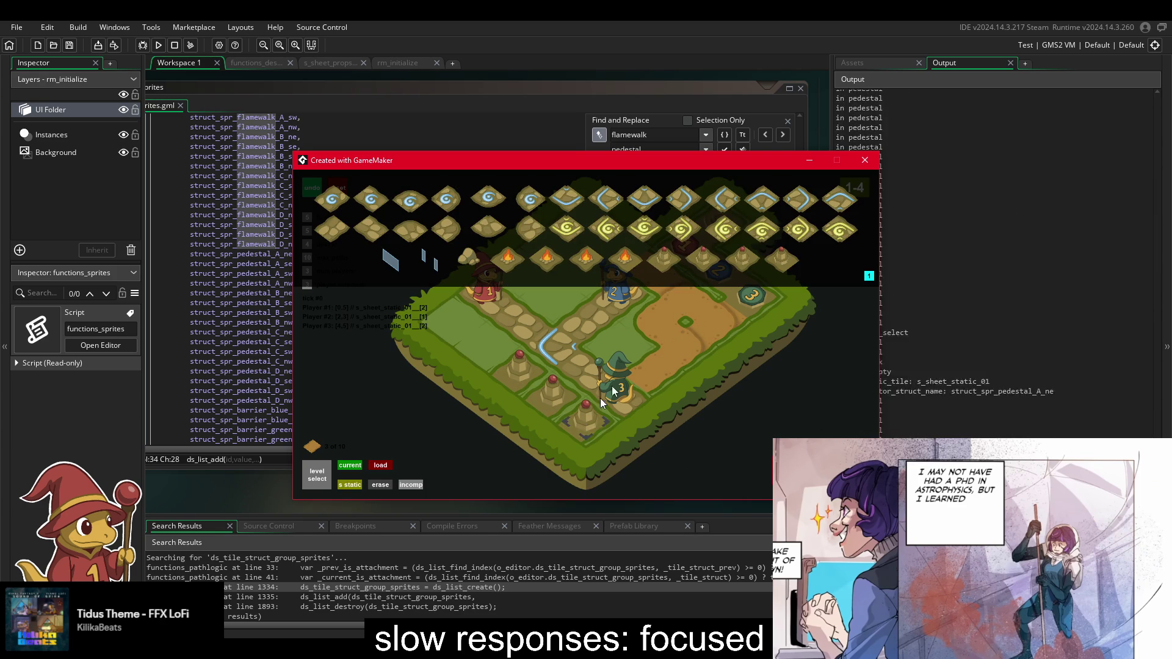
pyautogui.click(481, 356)
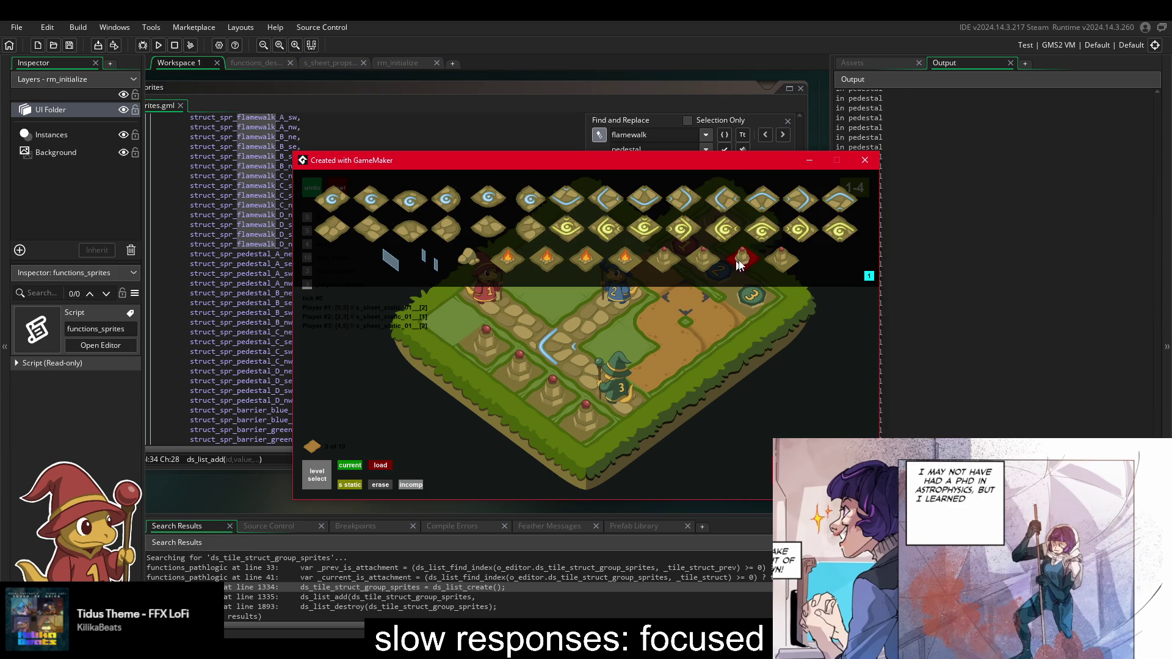
pyautogui.click(456, 330)
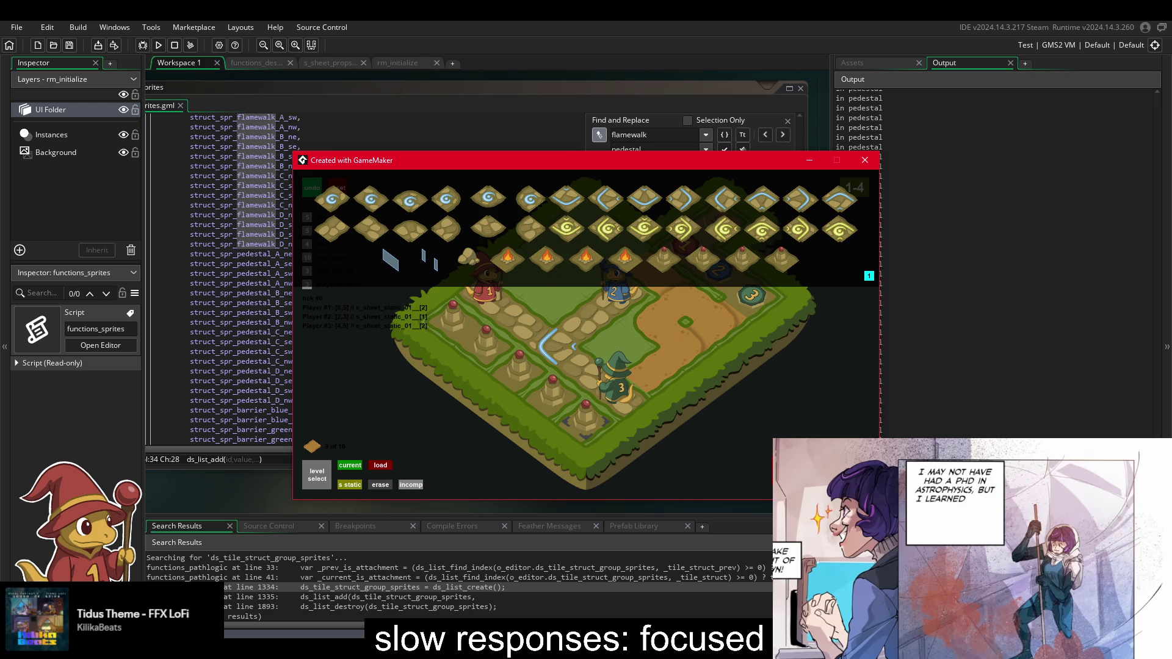
pyautogui.hotkey('alt', 'Tab')
# - Trial-copy the tile-11 rune to tile 24, undo it, deselect, and save the tile sheet
pyautogui.scroll(3, 540, 442)
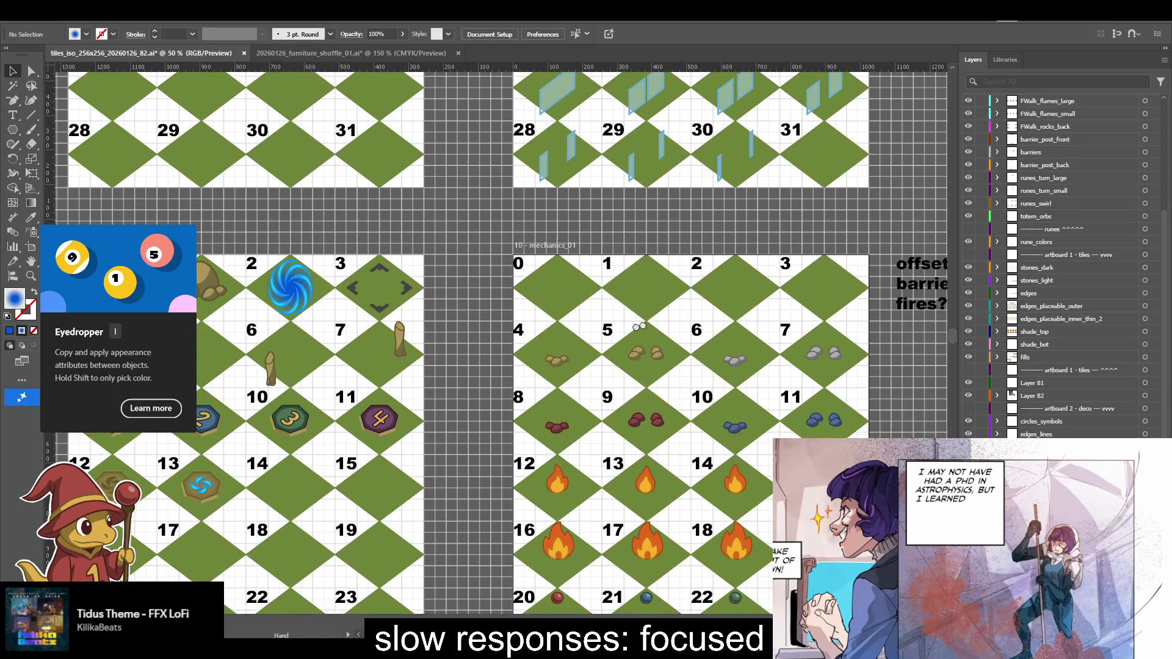
pyautogui.click(427, 415)
pyautogui.moveTo(484, 450); pyautogui.dragTo(438, 270)
pyautogui.moveTo(385, 228)
pyautogui.mouseDown()
pyautogui.moveTo(602, 560)
pyautogui.moveTo(562, 515)
pyautogui.moveTo(607, 507)
pyautogui.moveTo(563, 496)
pyautogui.mouseUp()
pyautogui.hotkey('ctrl', 'z')
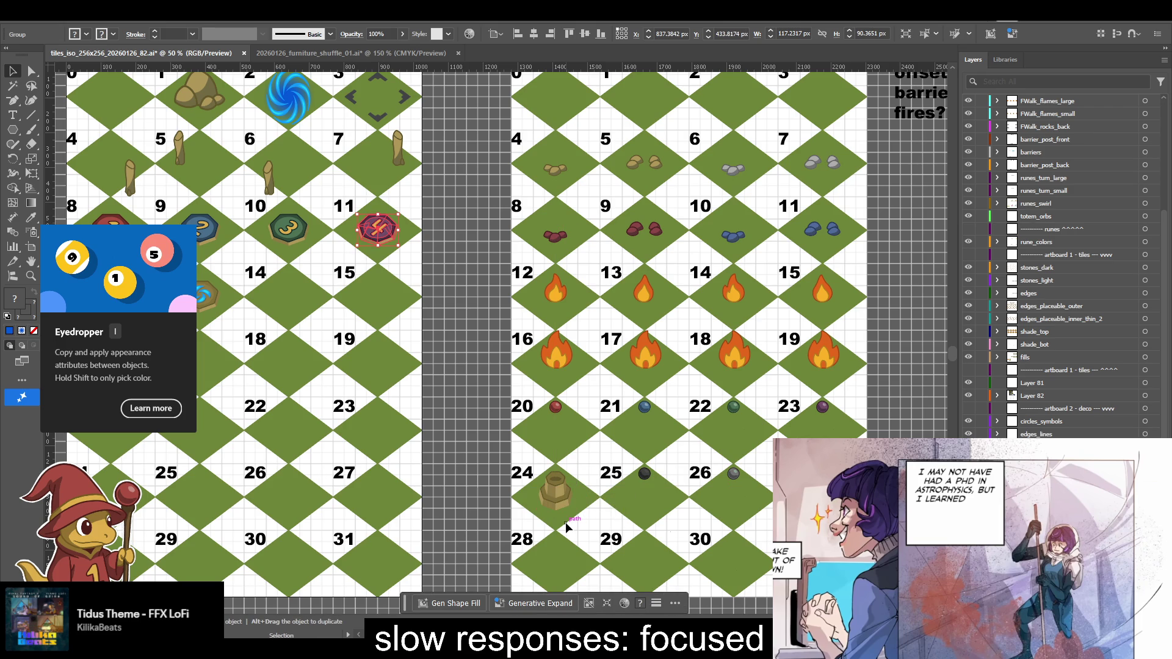
pyautogui.click(438, 331)
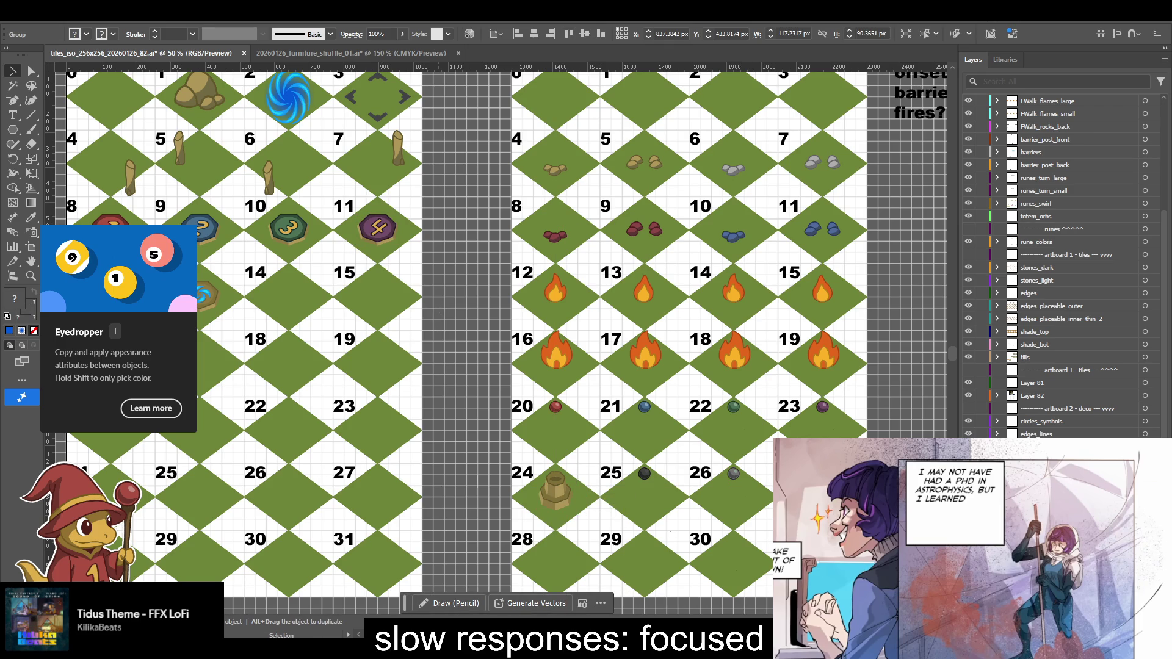
pyautogui.hotkey('ctrl', 'shift', 'a')
pyautogui.hotkey('ctrl', 's')
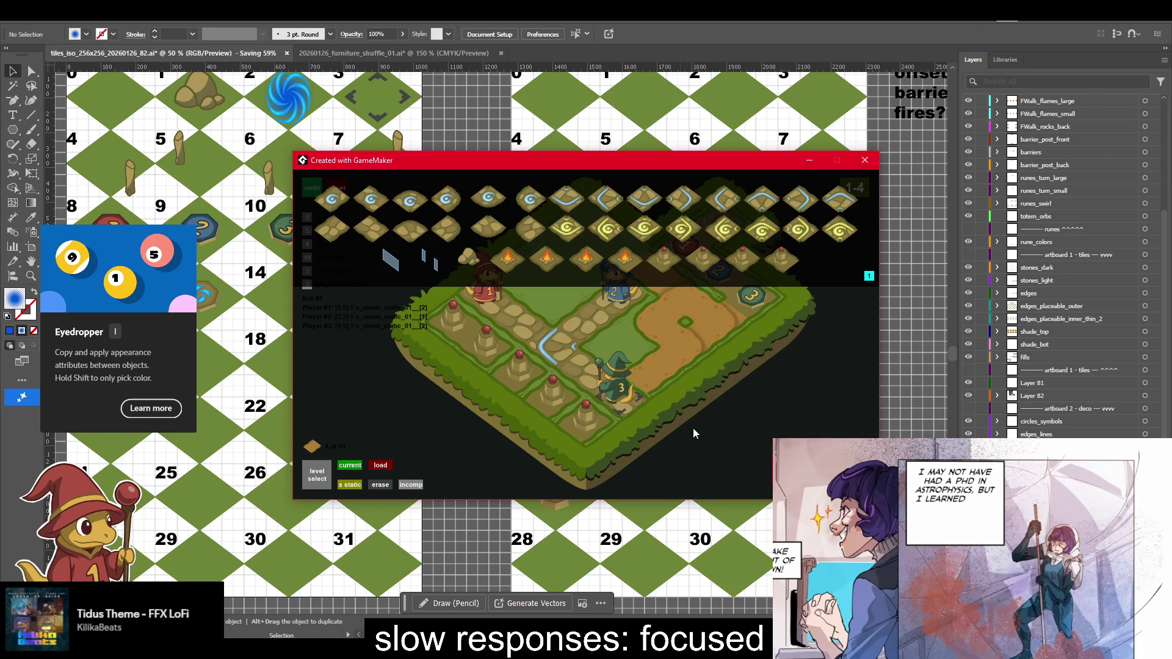
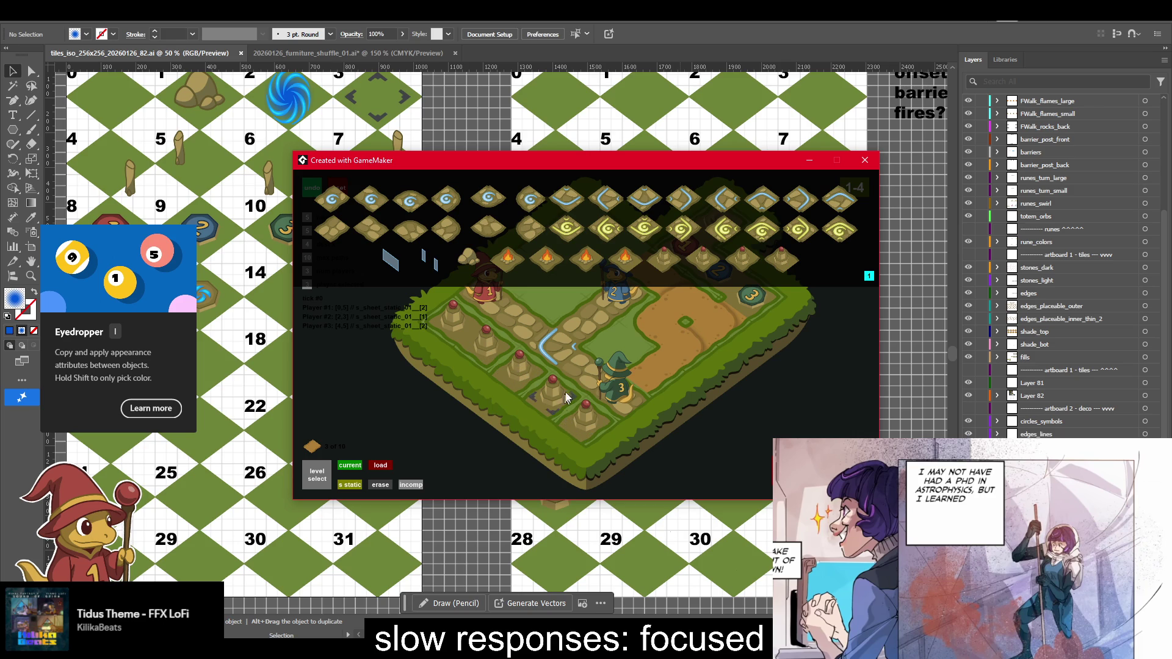
# - Cycle the editor tile palette through green and orange to magenta, then toggle the F1 debug overlay off and on
pyautogui.click(868, 277)
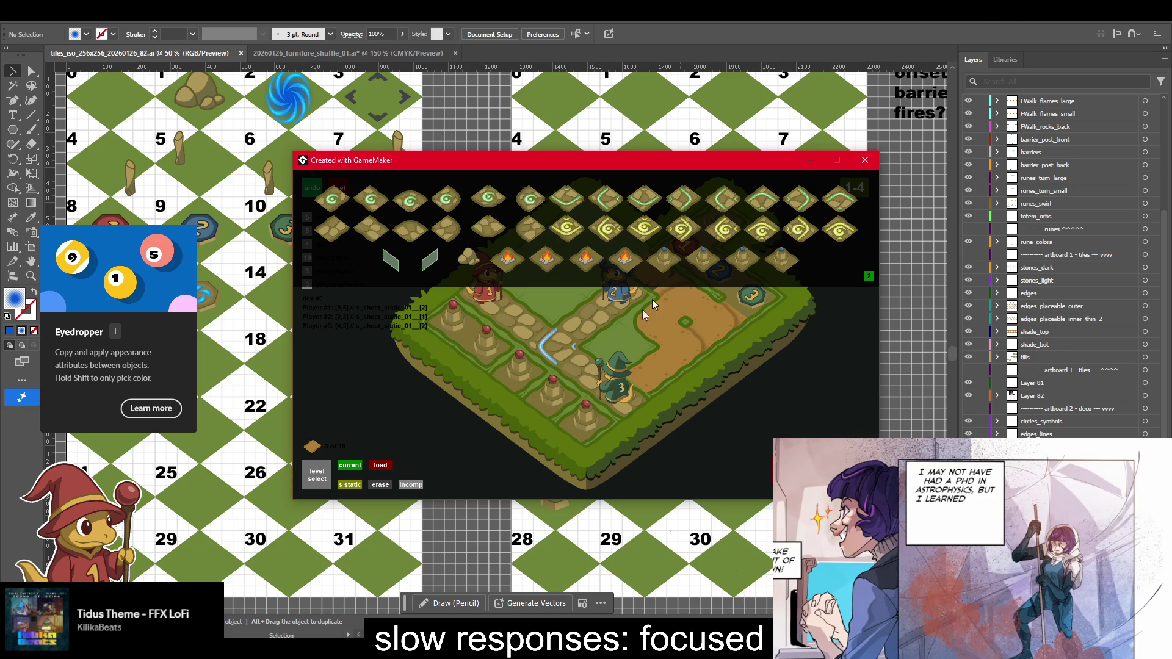
pyautogui.click(869, 276)
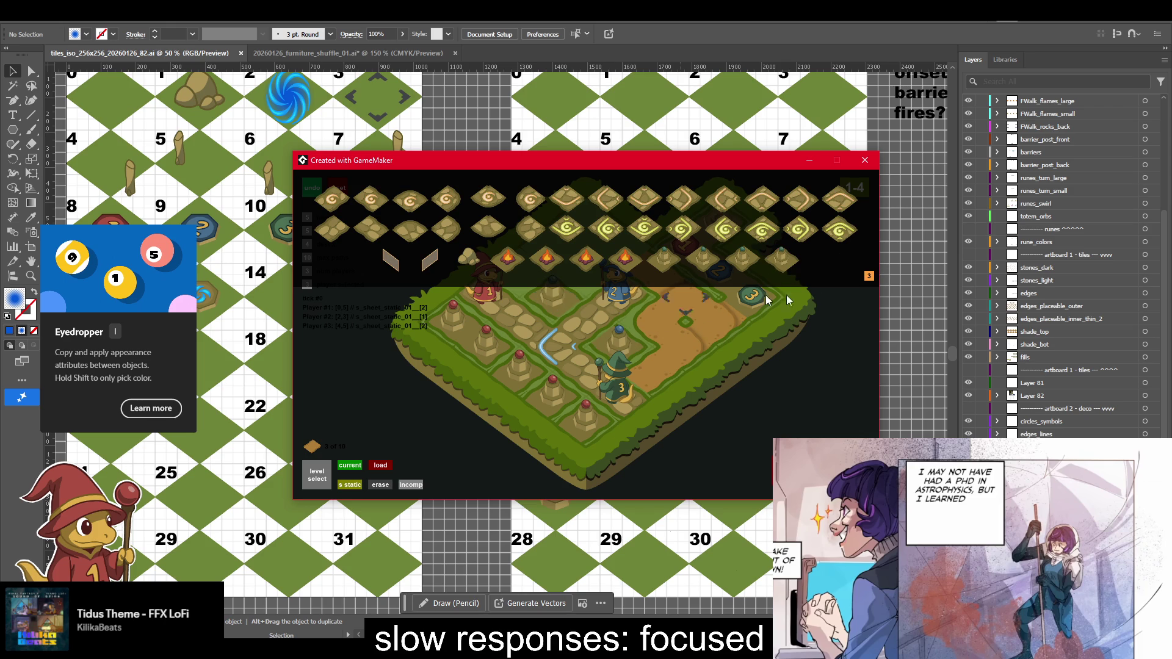
pyautogui.click(868, 276)
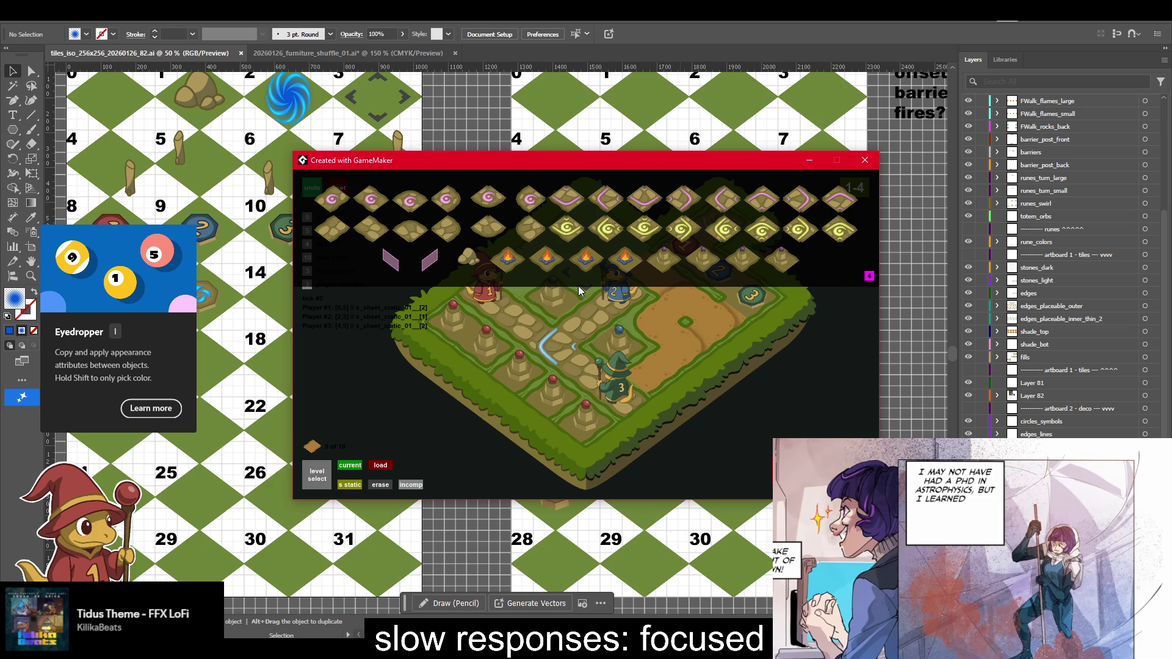
pyautogui.press('F1')
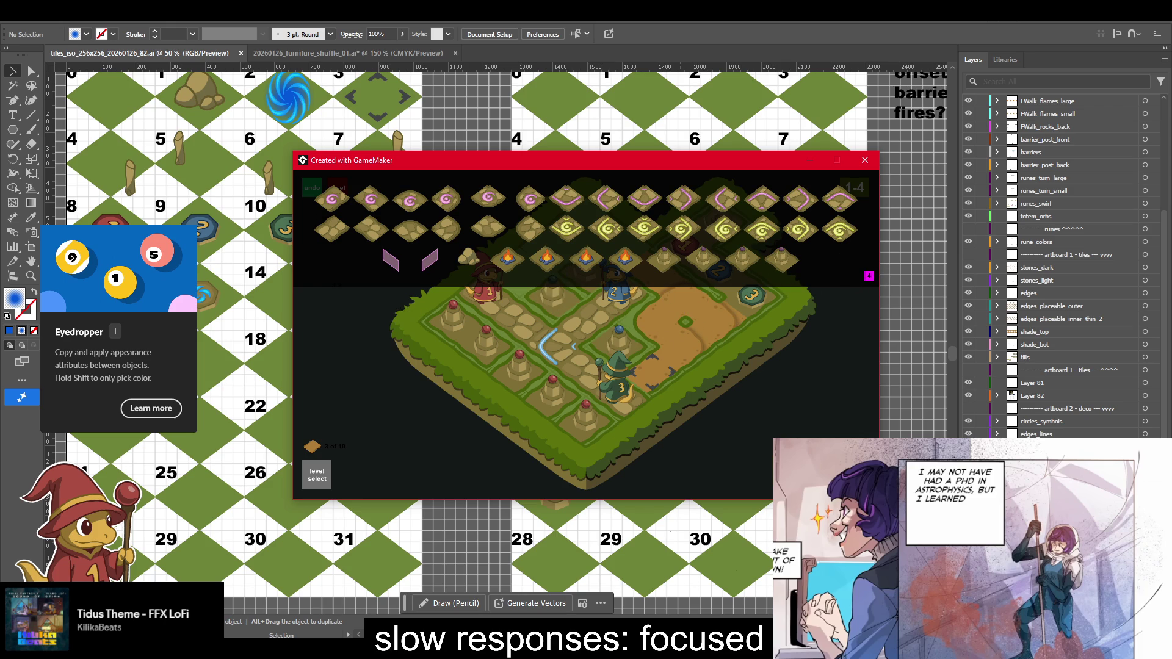
pyautogui.press('F1')
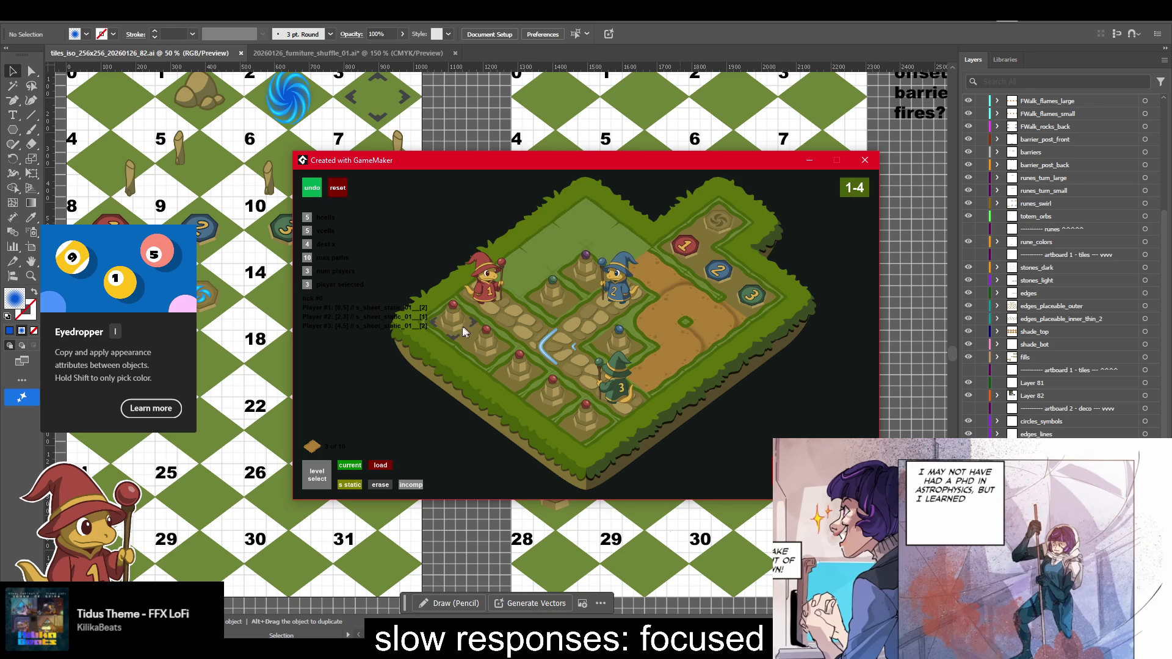
# - Paint grass on the centre path tile of the 1-4 board and remove the totem pillars
pyautogui.scroll(-1, 506, 360)
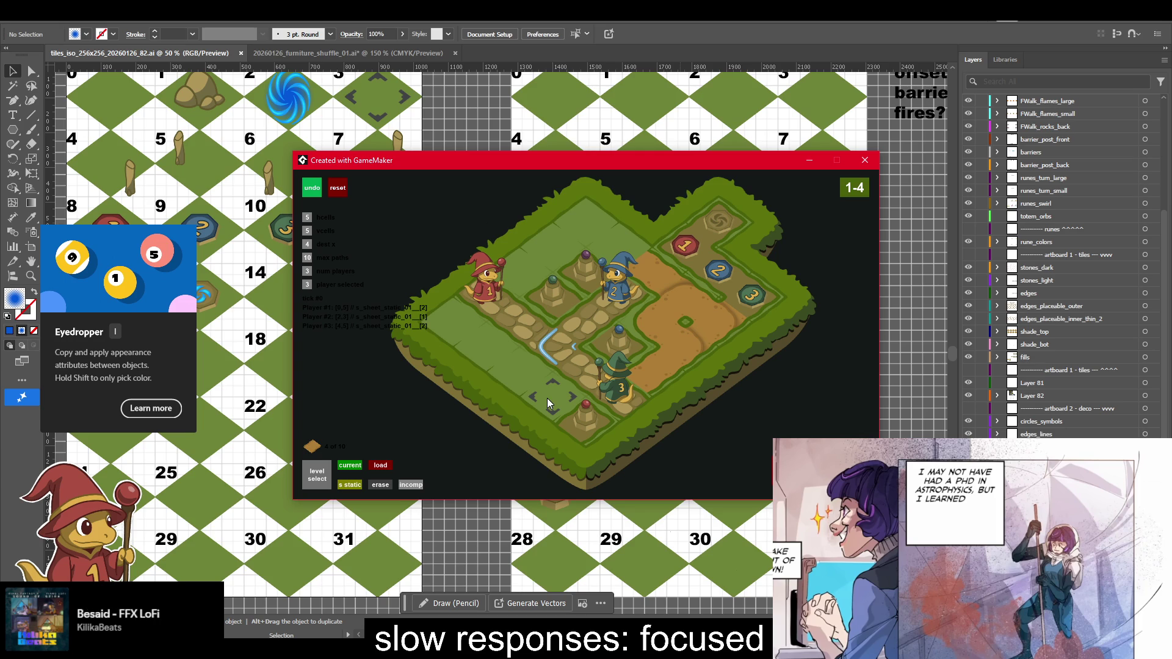
pyautogui.click(597, 320)
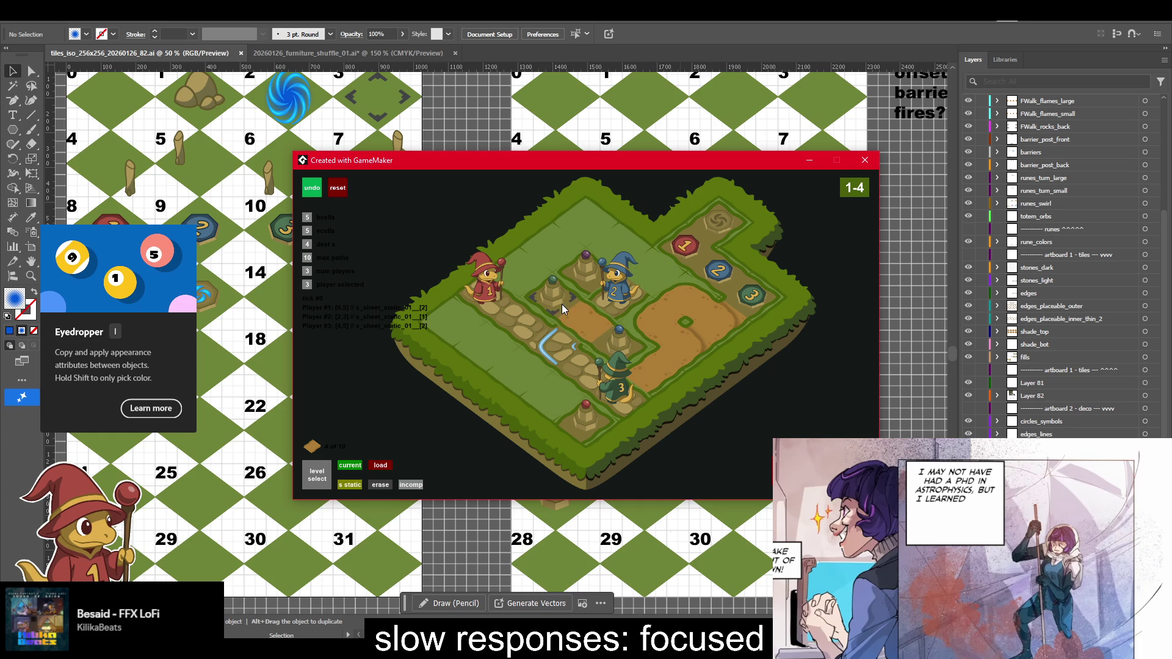
pyautogui.click(609, 302)
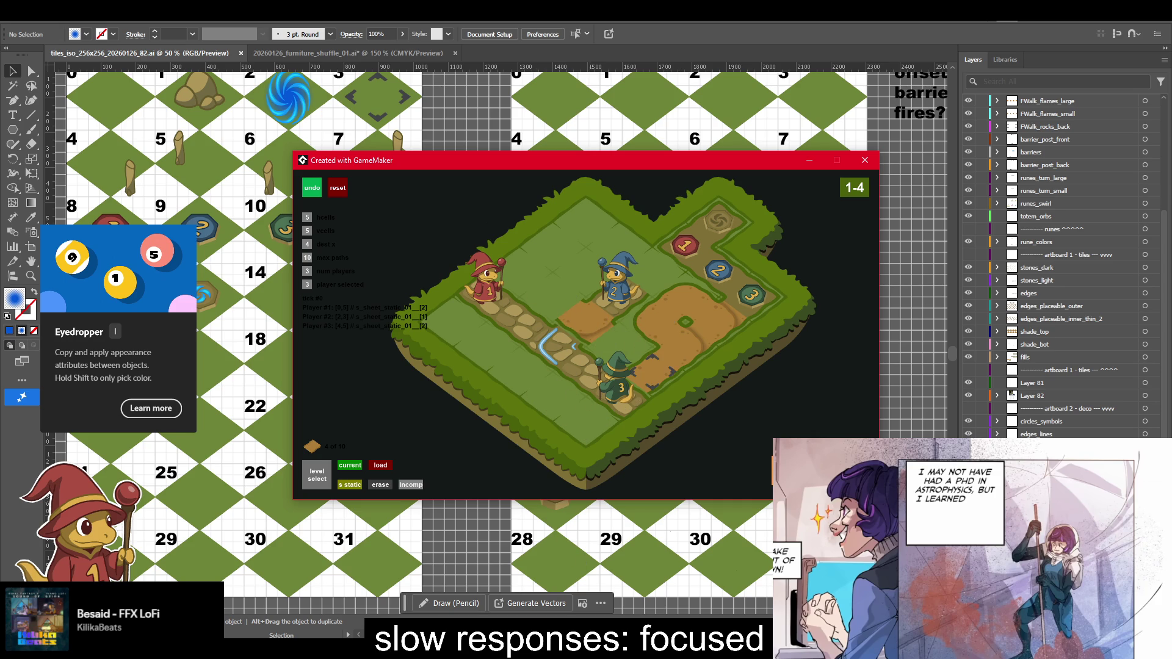
# - Load levels 1-1, 1-2 and 1-3 in turn, then drag the _Tasks notes window over the game
pyautogui.click(316, 479)
pyautogui.click(491, 320)
pyautogui.click(316, 479)
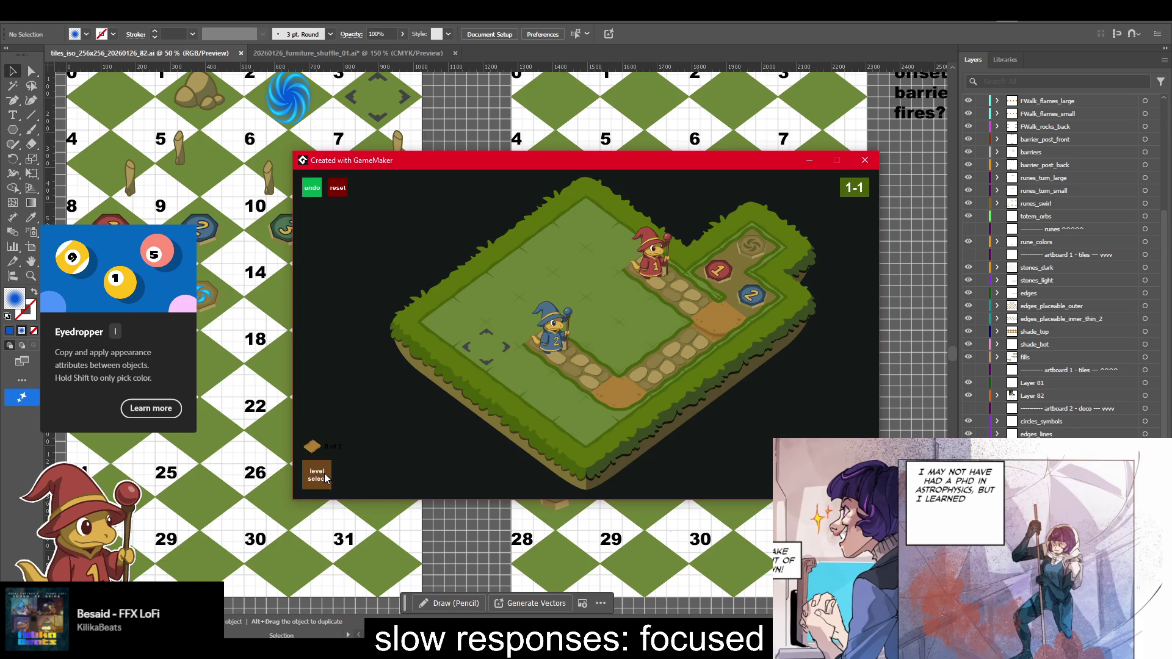
pyautogui.click(536, 327)
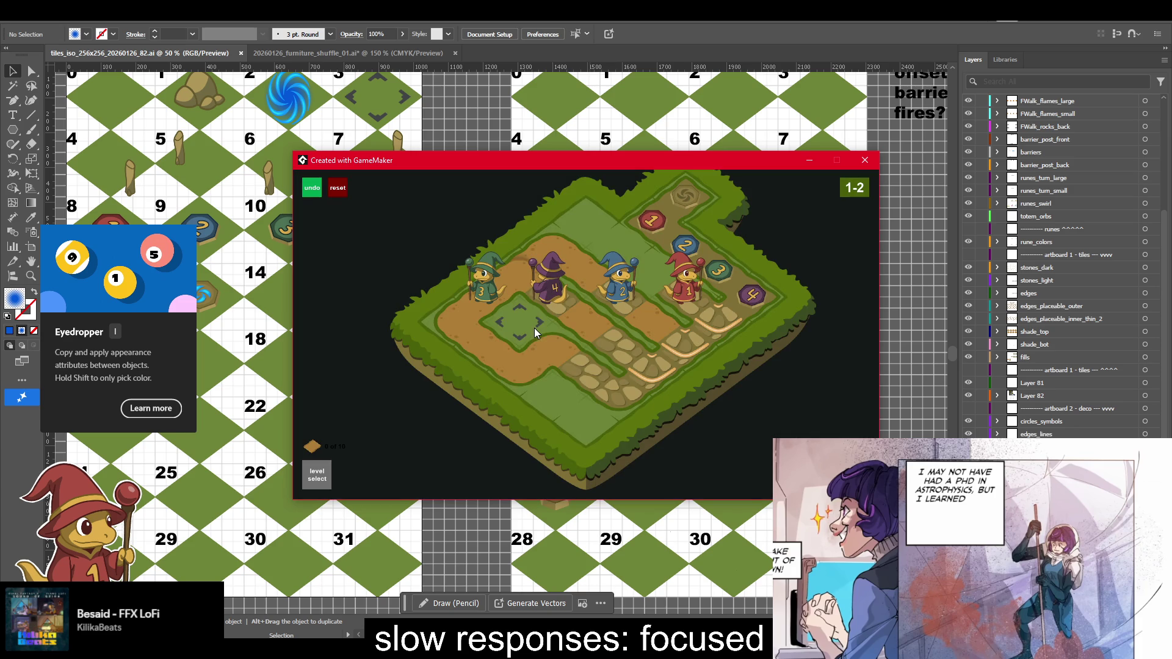
pyautogui.click(317, 479)
pyautogui.click(585, 327)
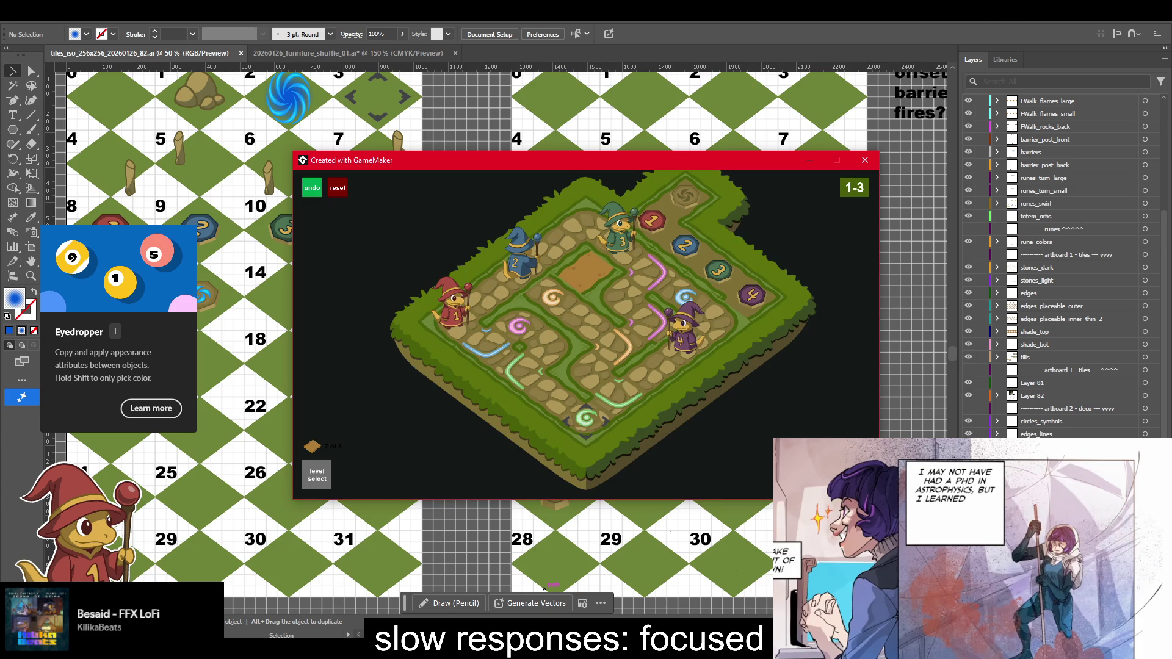
pyautogui.click(544, 588)
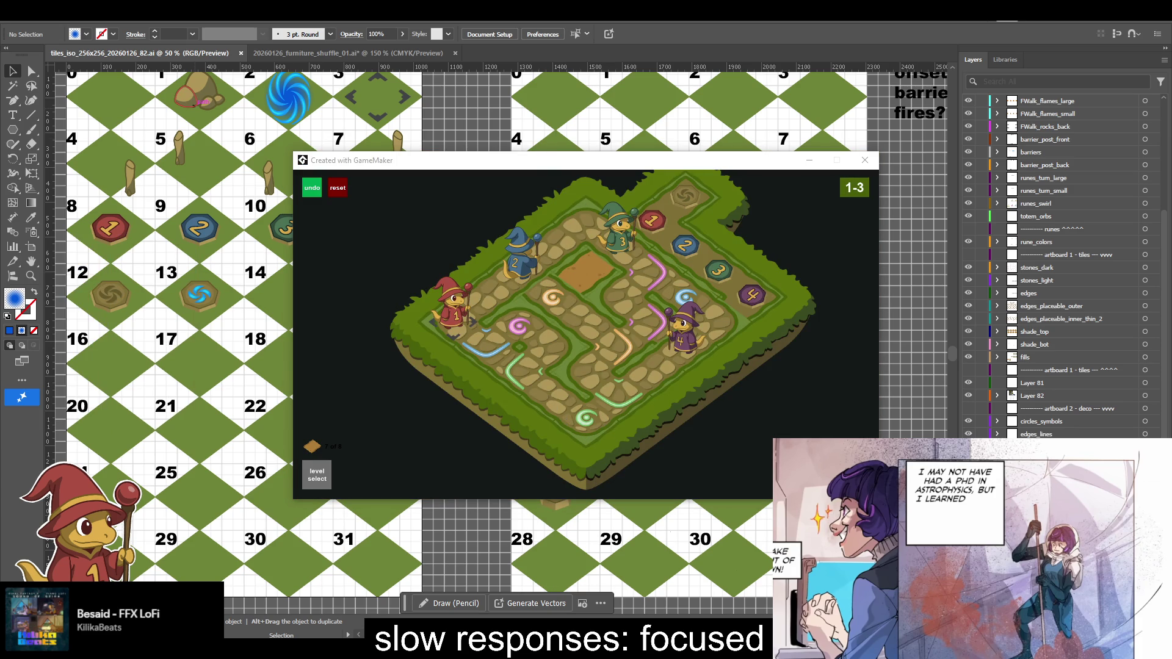
pyautogui.moveTo(0, 157)
pyautogui.mouseDown()
pyautogui.moveTo(438, 227)
pyautogui.moveTo(504, 129)
pyautogui.mouseUp()
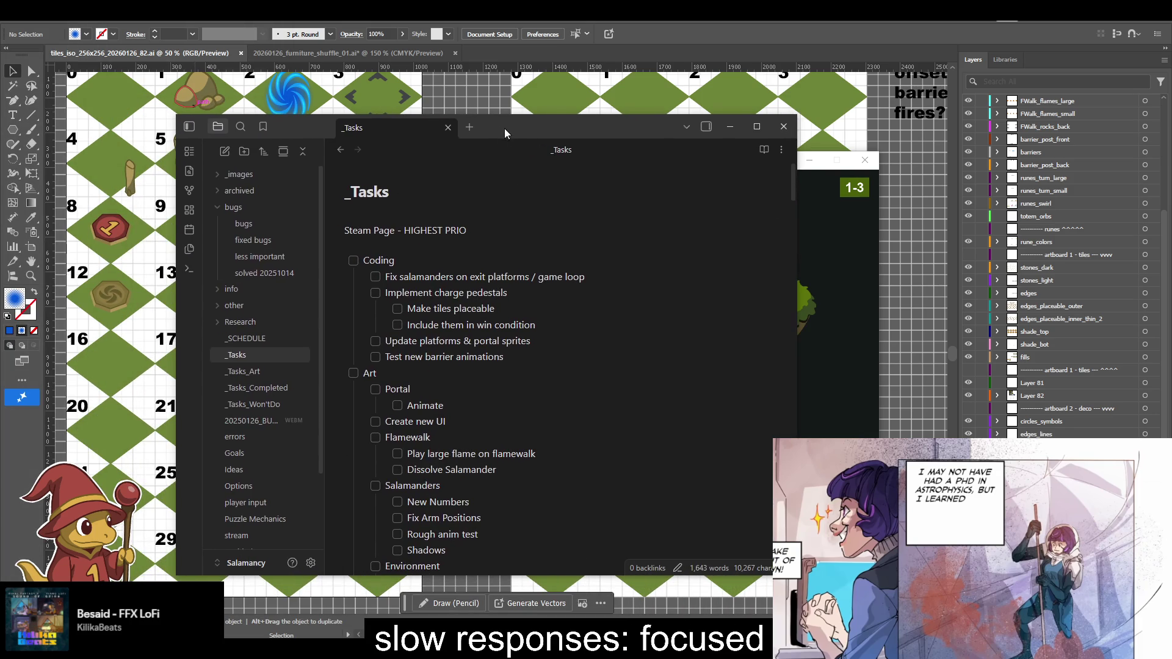
# - Tick 'Make tiles placeable' and start a new sub-item under 'Include them in win condition'
pyautogui.click(555, 329)
pyautogui.press('Return')
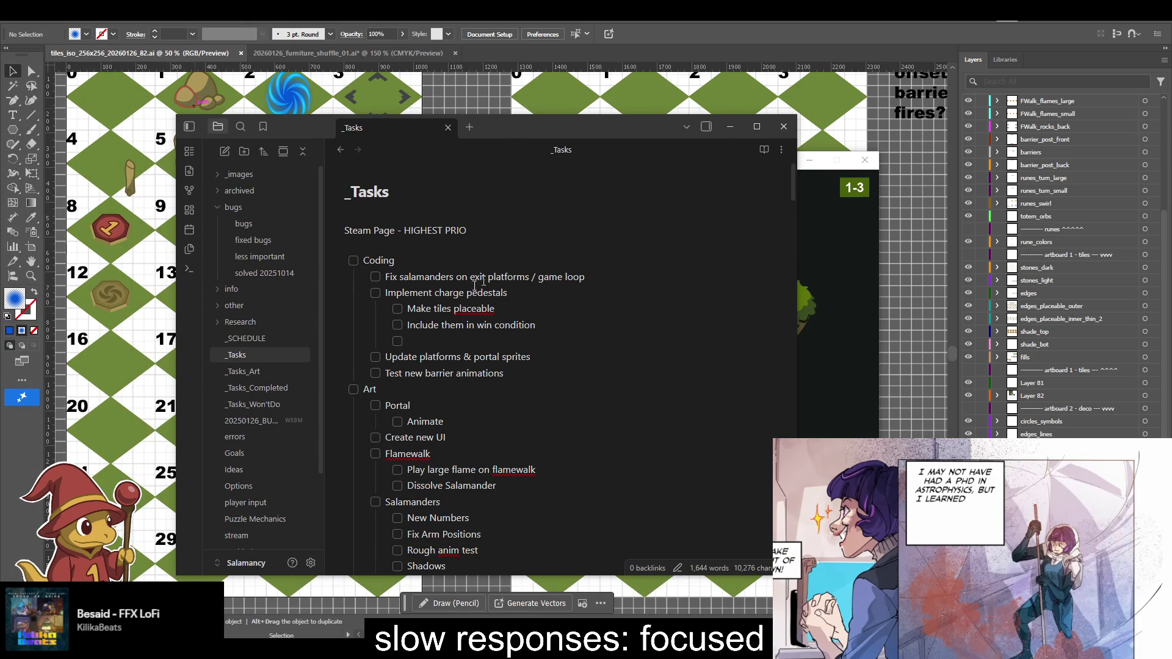
pyautogui.click(397, 309)
# - Add sub-items that pedestals should not be able to connect, and grabbing the orb from any side or a facing direction
pyautogui.write('make it')
pyautogui.press('BackSpace')
pyautogui.press('BackSpace')
pyautogui.press('BackSpace')
pyautogui.write('new')
pyautogui.press('BackSpace')
pyautogui.press('BackSpace')
pyautogui.press('BackSpace')
pyautogui.write('should not')
pyautogui.press('BackSpace')
pyautogui.press('BackSpace')
pyautogui.write('ot be able to connect to')
pyautogui.press('Return')
pyautogui.write('either make it so')
pyautogui.write(' you can grab ')
pyautogui.write('the orb on ')
pyautogui.write('any sid')
pyautogui.write(' or')
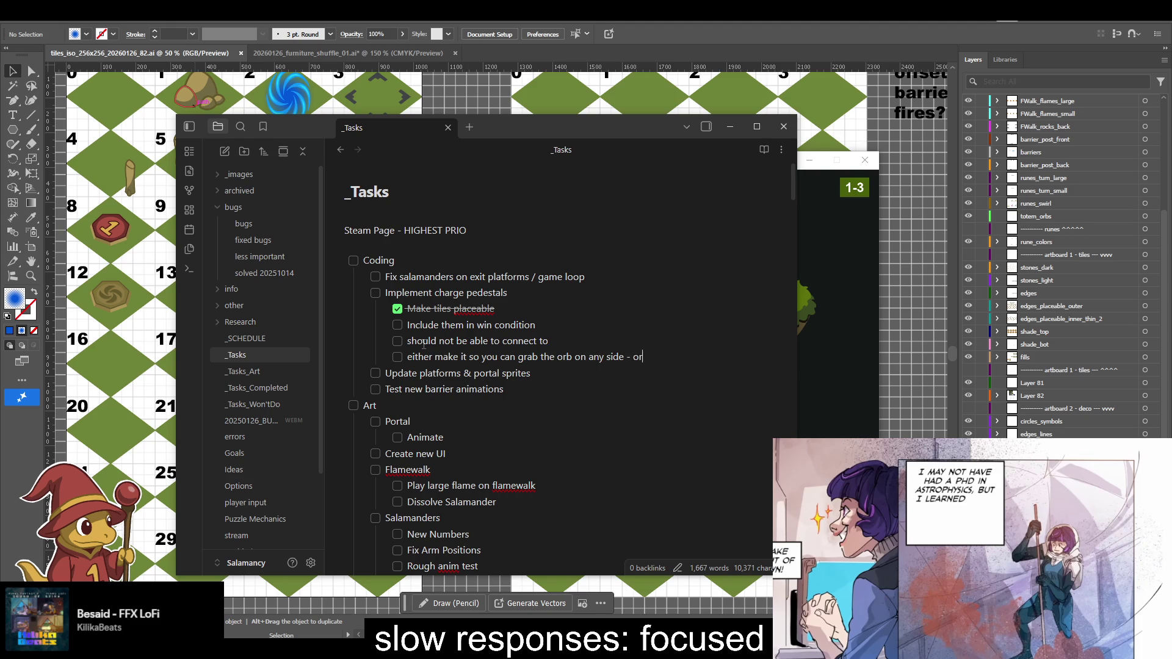
pyautogui.write(' givie a face')
pyautogui.write('ing direction')
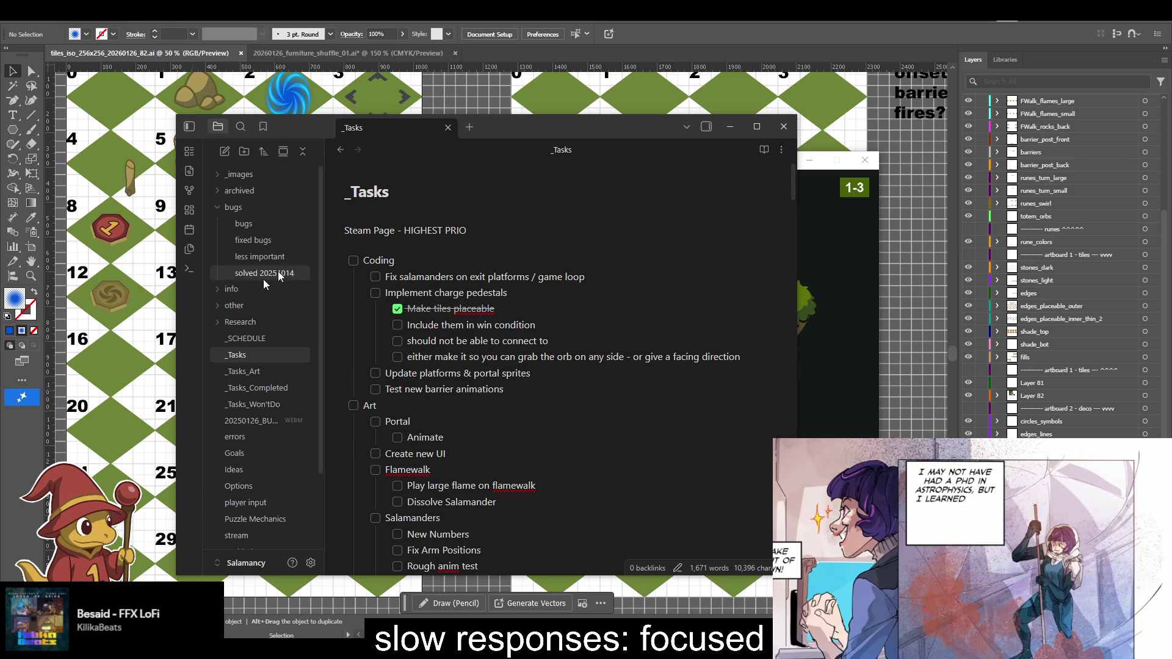
# - Review the static_01 and deco_01 tile artboards in Illustrator, checking GameMaker's asset list in between
pyautogui.click(137, 444)
pyautogui.hscroll(-5, 305, 366)
pyautogui.hscroll(-6, 568, 468)
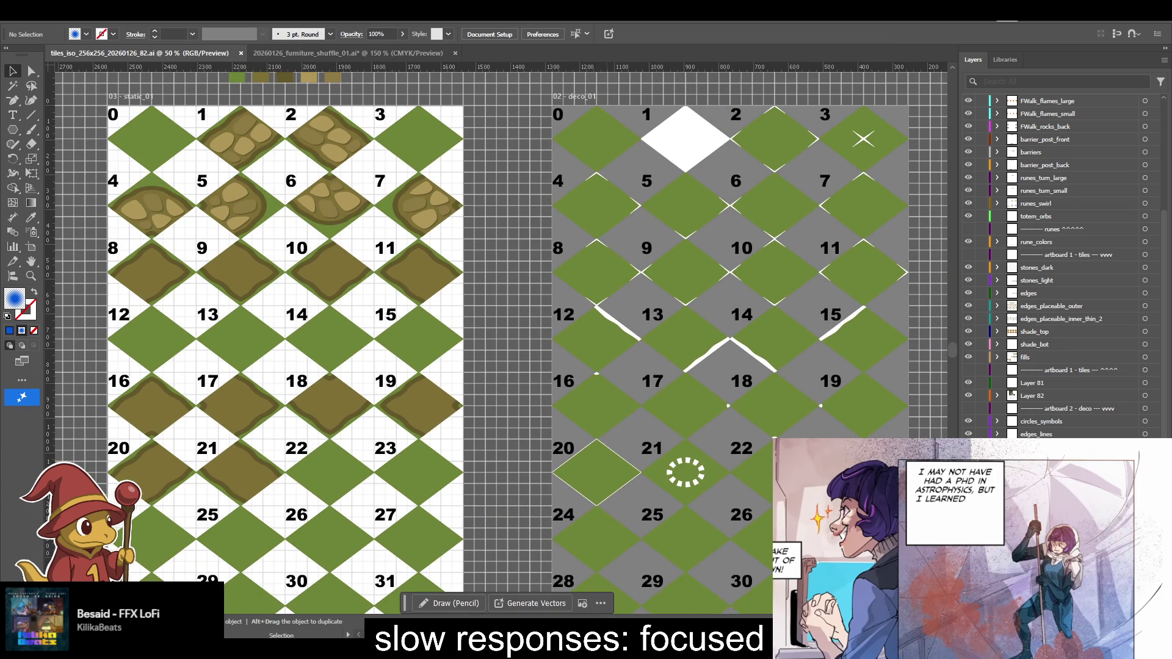
pyautogui.hotkey('alt', 'Tab')
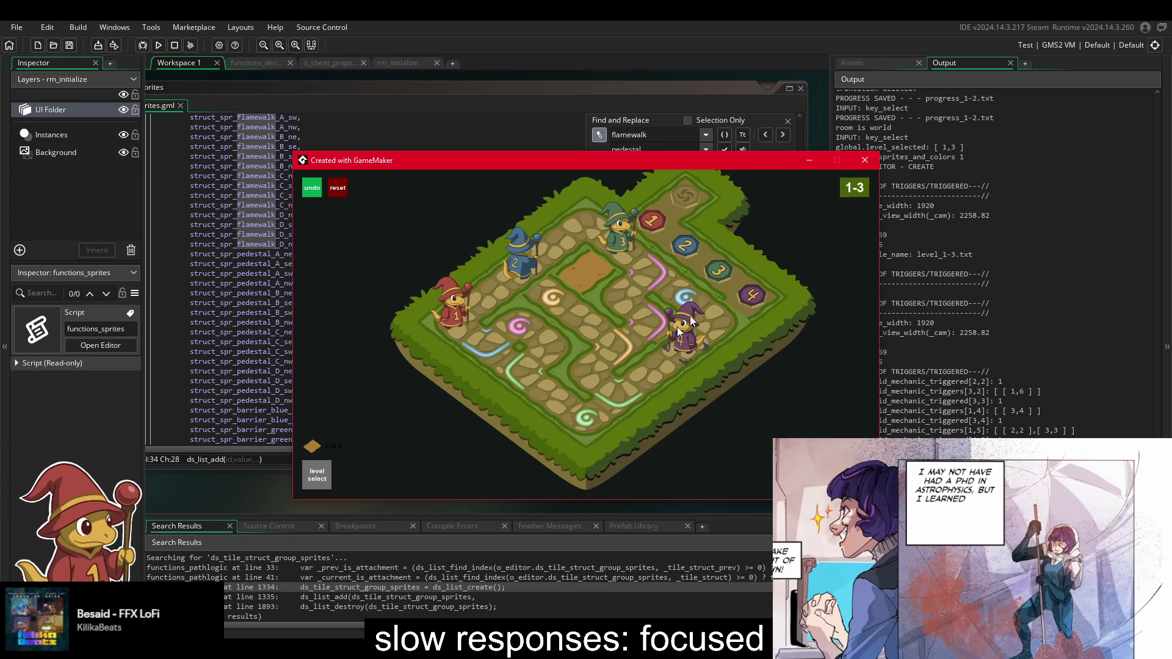
pyautogui.click(869, 64)
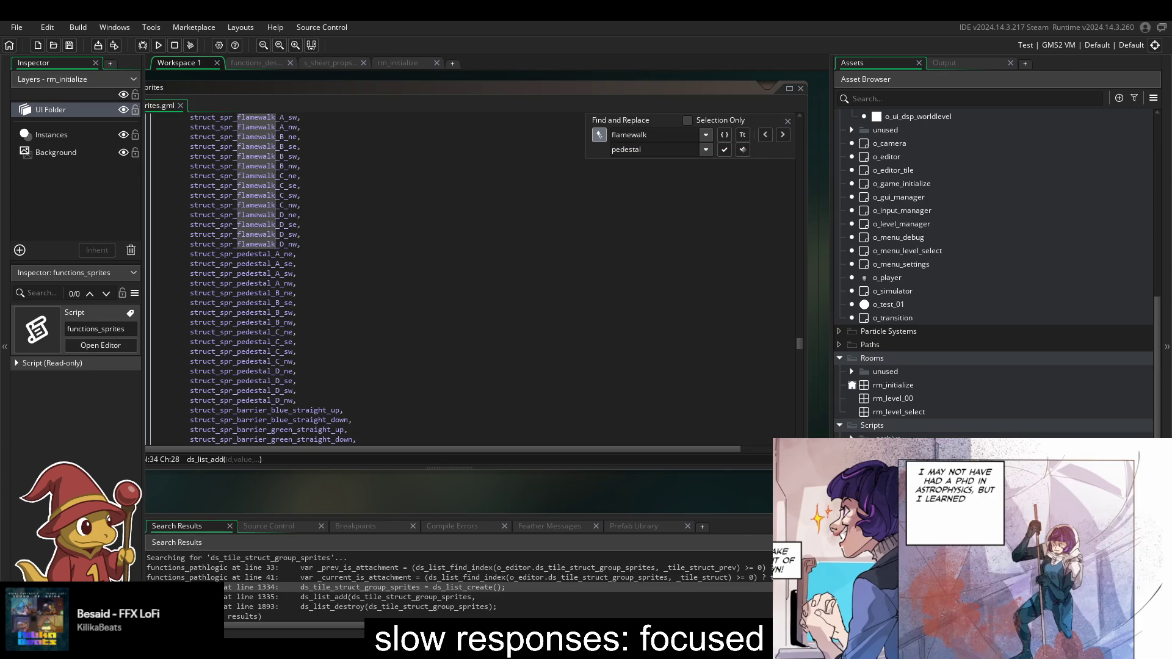
pyautogui.hotkey('alt', 'Tab')
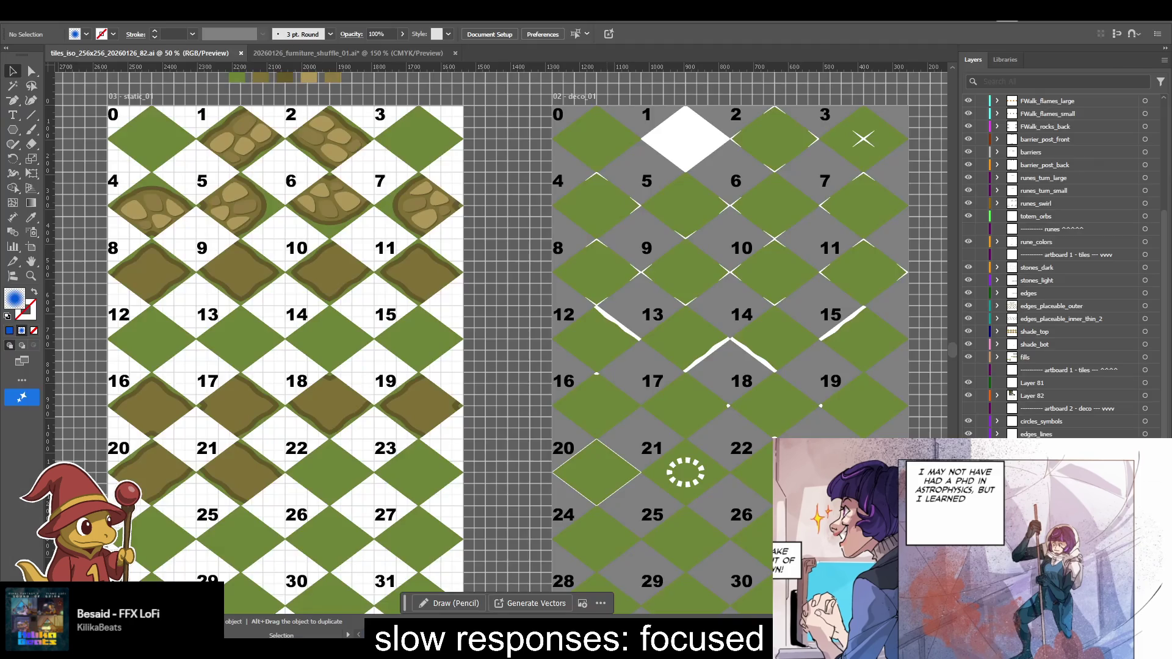
pyautogui.moveTo(360, 258); pyautogui.dragTo(402, 299)
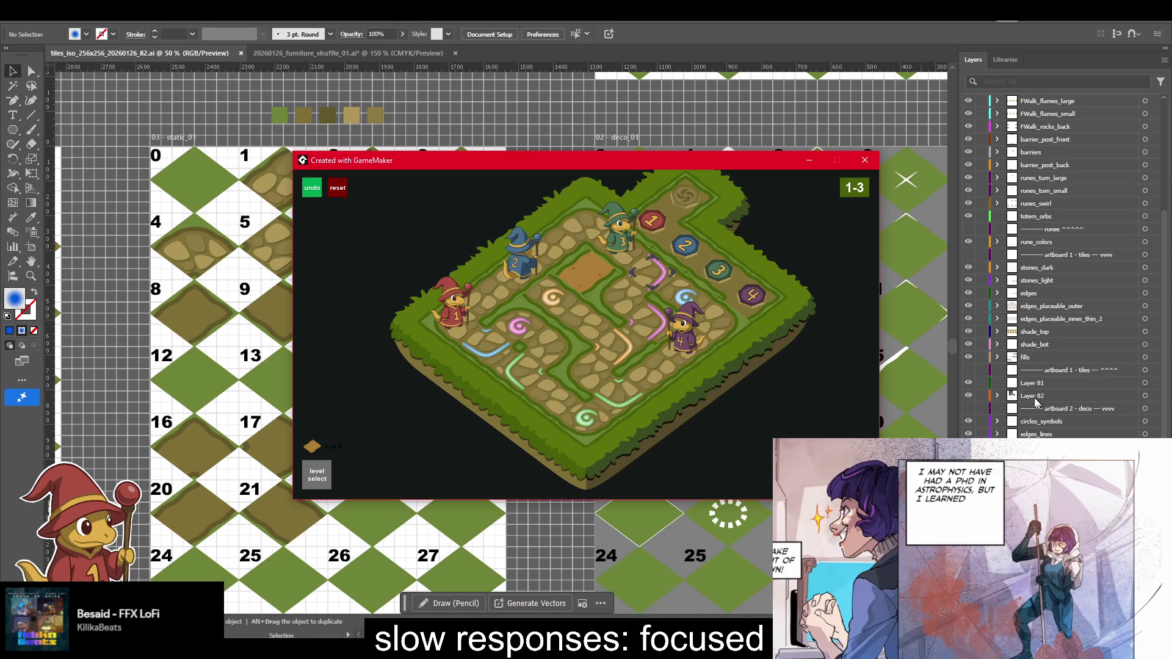
pyautogui.hotkey('alt', 'Tab')
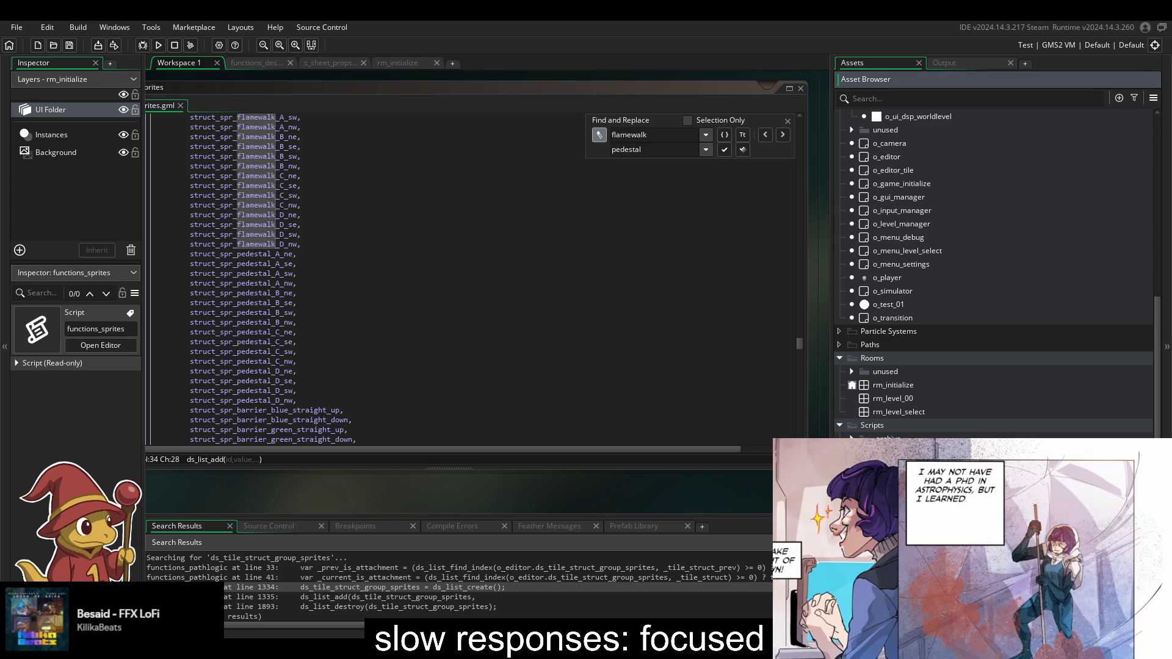
# - Duplicate the Charge Pedestals block and comment out the copy with Ctrl+K
pyautogui.scroll(15, 713, 331)
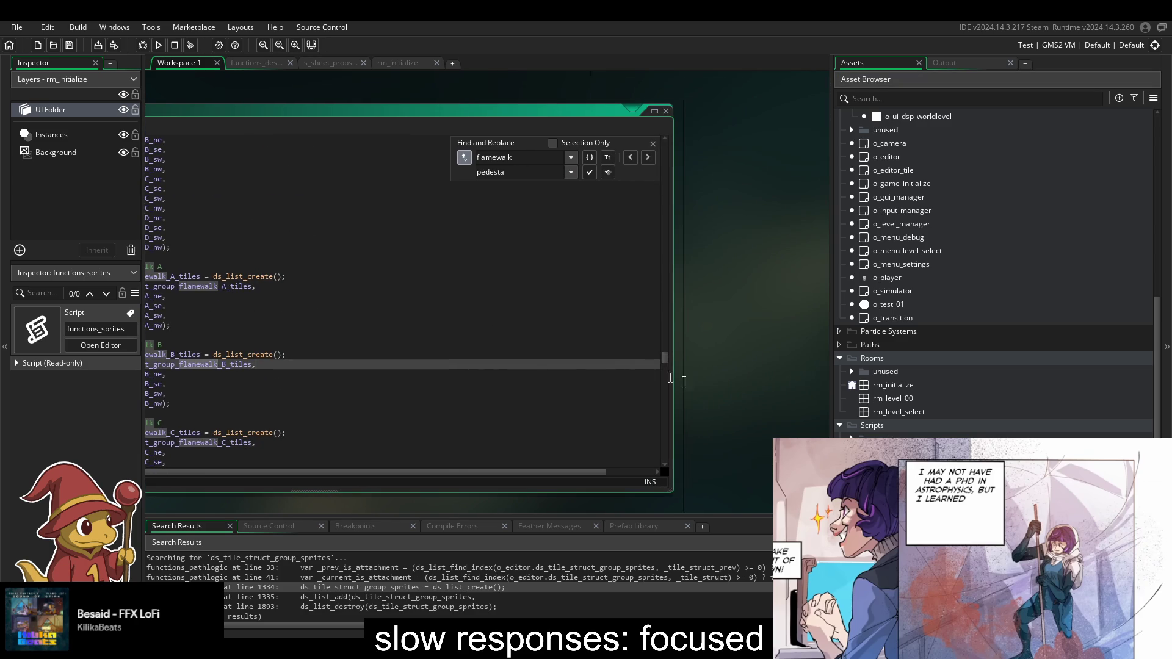
pyautogui.moveTo(667, 360); pyautogui.dragTo(698, 164)
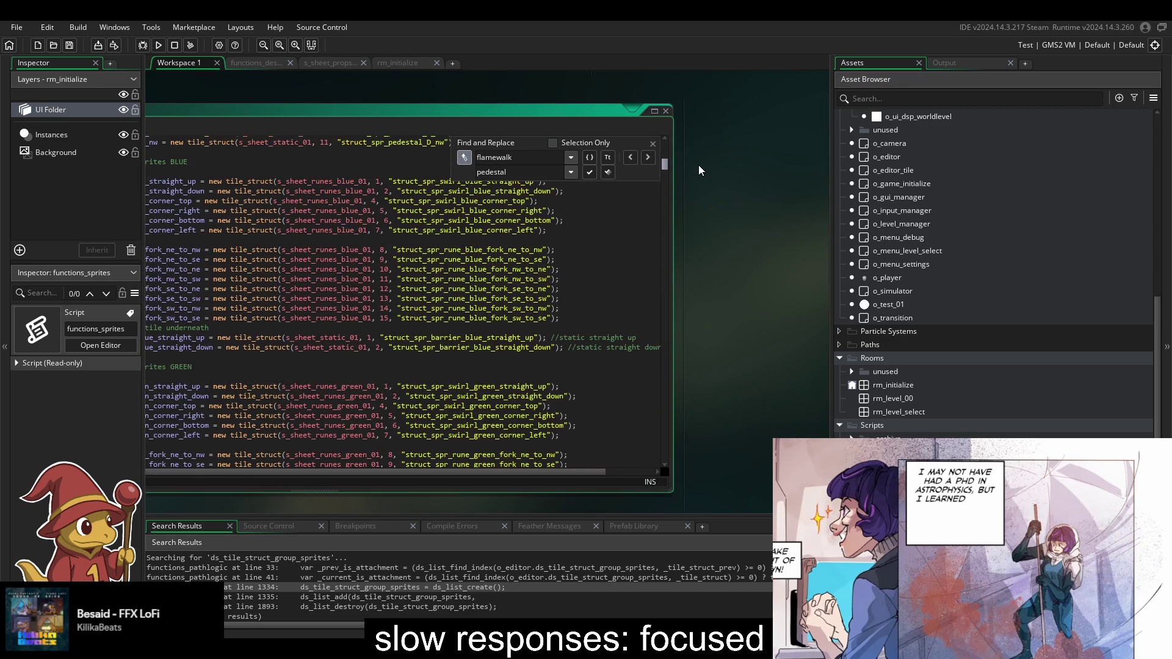
pyautogui.scroll(-3, 633, 280)
pyautogui.scroll(17, 634, 279)
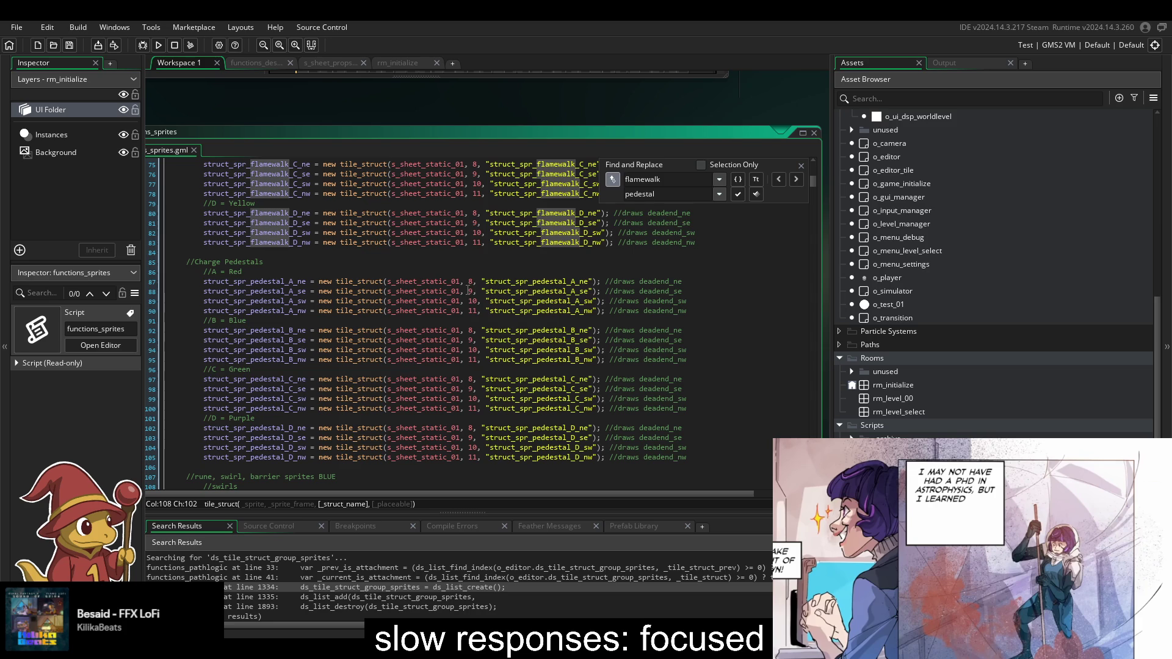
pyautogui.click(467, 281)
pyautogui.write('0')
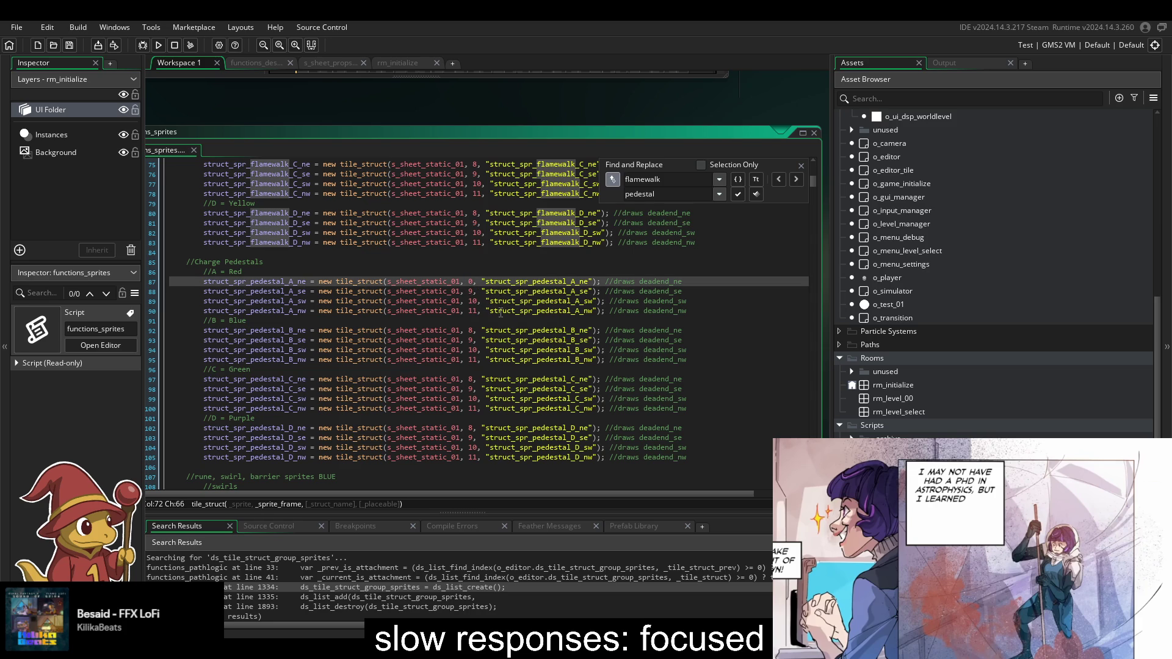
pyautogui.moveTo(692, 457); pyautogui.dragTo(710, 256)
pyautogui.hotkey('ctrl', 'c')
pyautogui.press('Right')
pyautogui.hotkey('ctrl', 'v')
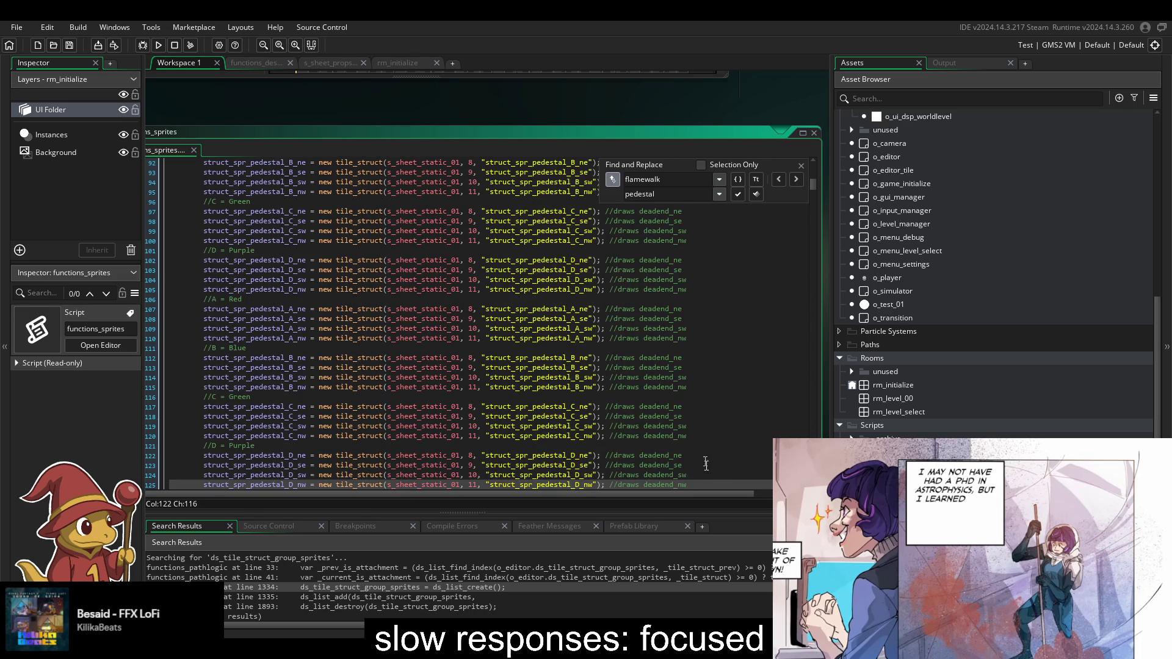
pyautogui.moveTo(709, 484); pyautogui.dragTo(742, 295)
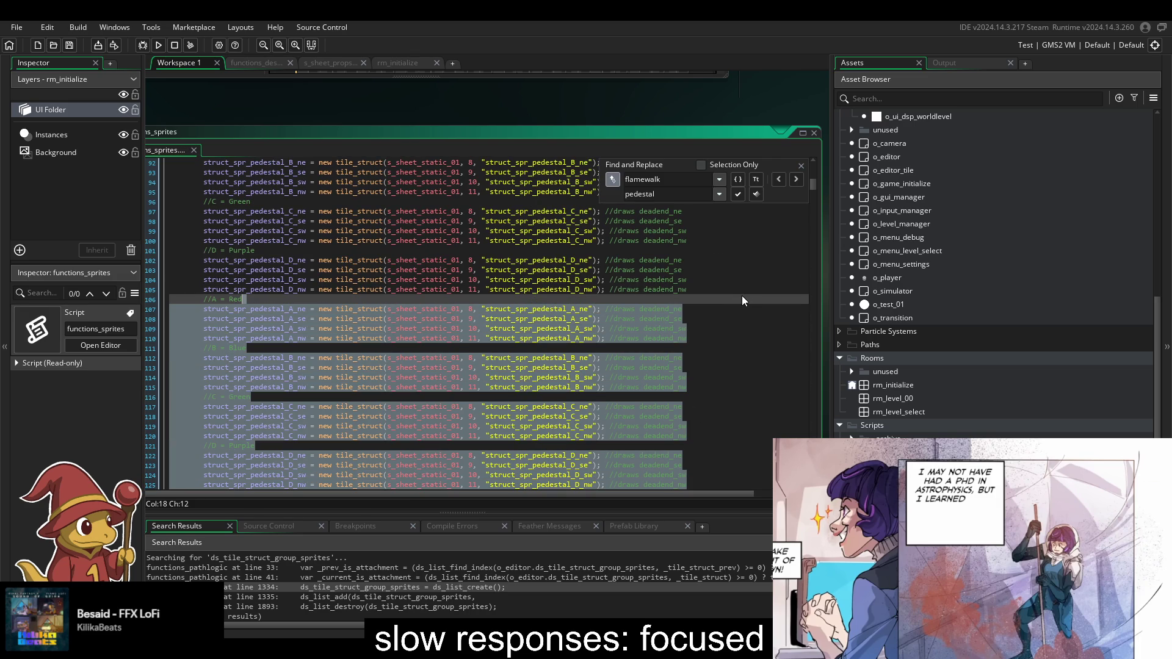
pyautogui.hotkey('ctrl', 'k')
# - Change the pedestal frame numbers on lines 87–95 to 0
pyautogui.scroll(5, 741, 295)
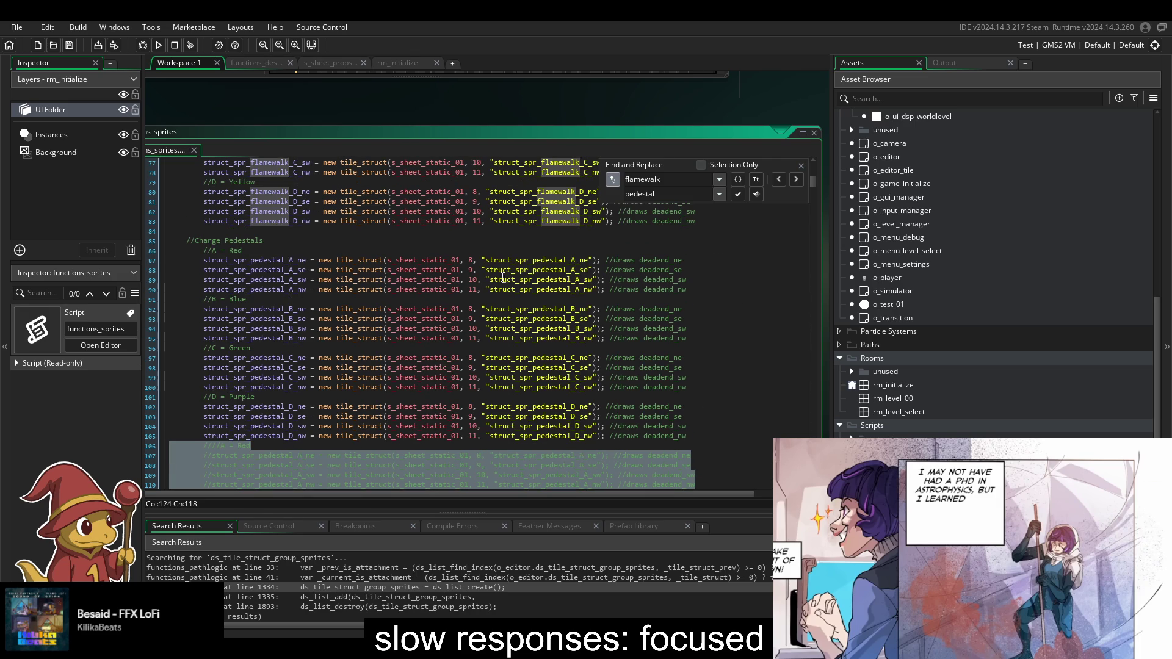
pyautogui.click(470, 260)
pyautogui.press('BackSpace')
pyautogui.write('0')
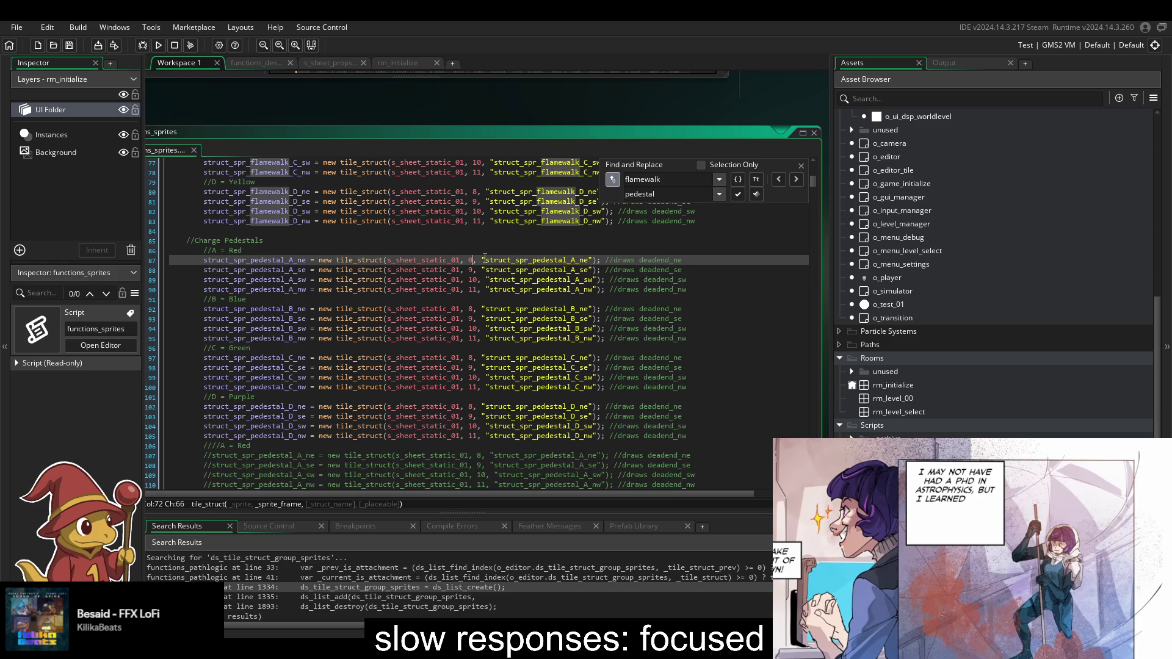
pyautogui.press('Down')
pyautogui.press('BackSpace')
pyautogui.write('0')
pyautogui.press('Down')
pyautogui.press('BackSpace')
pyautogui.press('BackSpace')
pyautogui.write('0')
pyautogui.press('Down')
pyautogui.press('BackSpace')
pyautogui.press('BackSpace')
pyautogui.write('0')
pyautogui.press('Down')
pyautogui.press('Down')
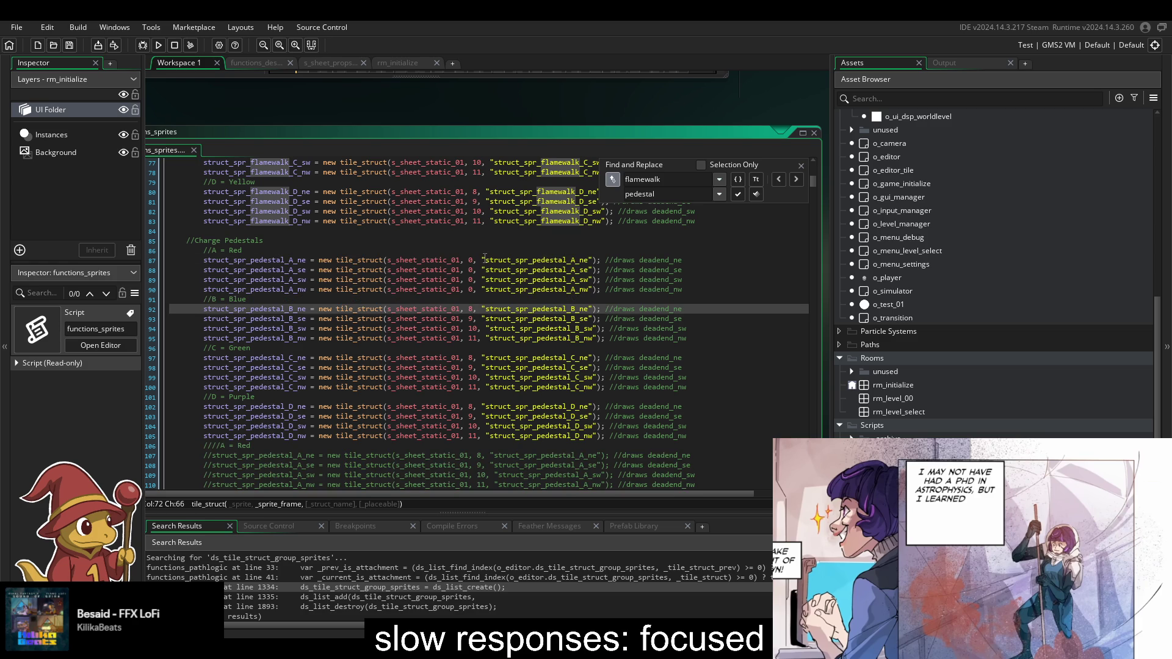
pyautogui.press('Down')
pyautogui.press('BackSpace')
pyautogui.write('0')
pyautogui.press('Down')
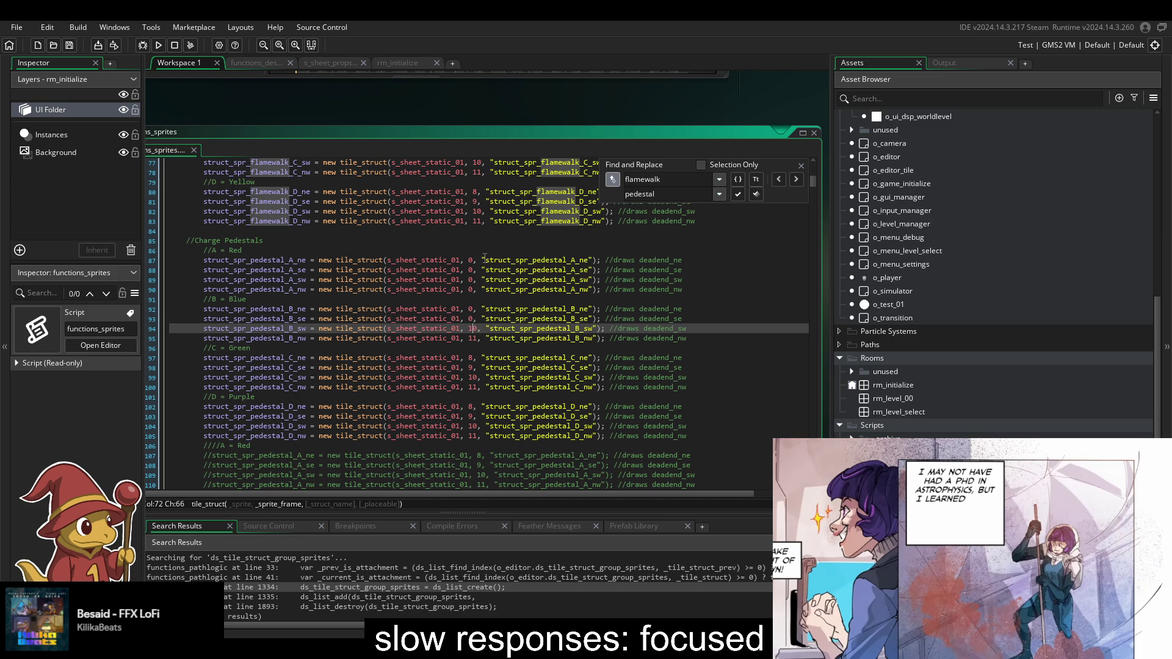
pyautogui.press('Delete')
pyautogui.press('Down')
pyautogui.write('0')
pyautogui.press('Delete')
pyautogui.press('Delete')
pyautogui.press('Down')
pyautogui.press('Down')
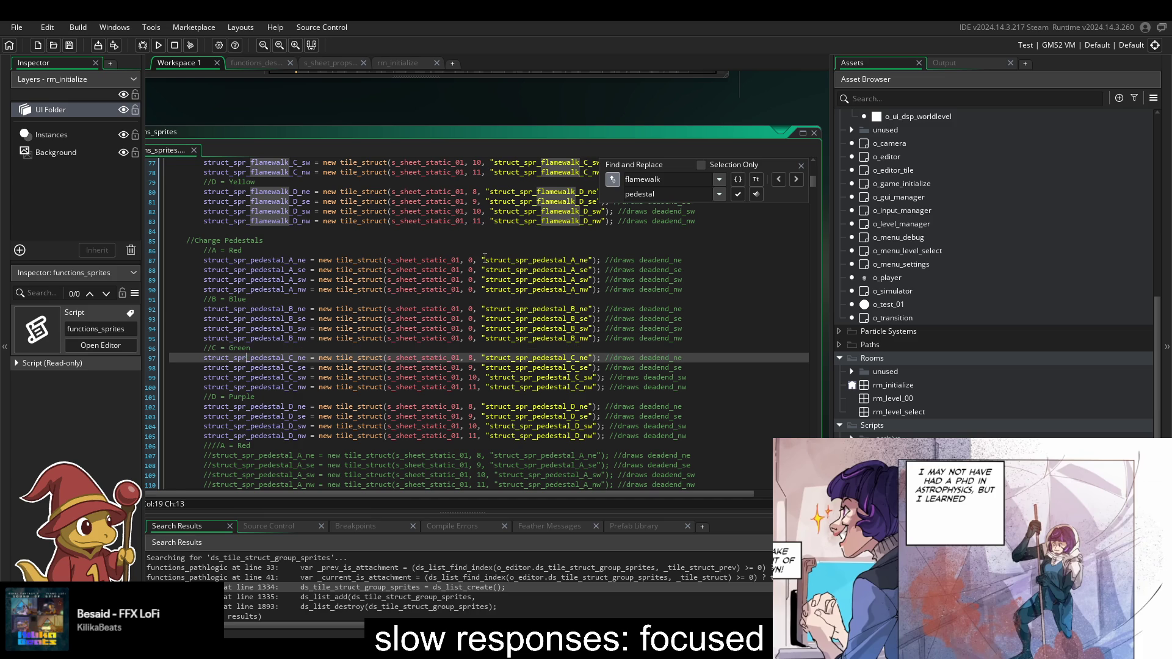
# - Set the Green pedestal frames on lines 97–105 to 0, save the script and run the game
pyautogui.doubleClick(474, 359)
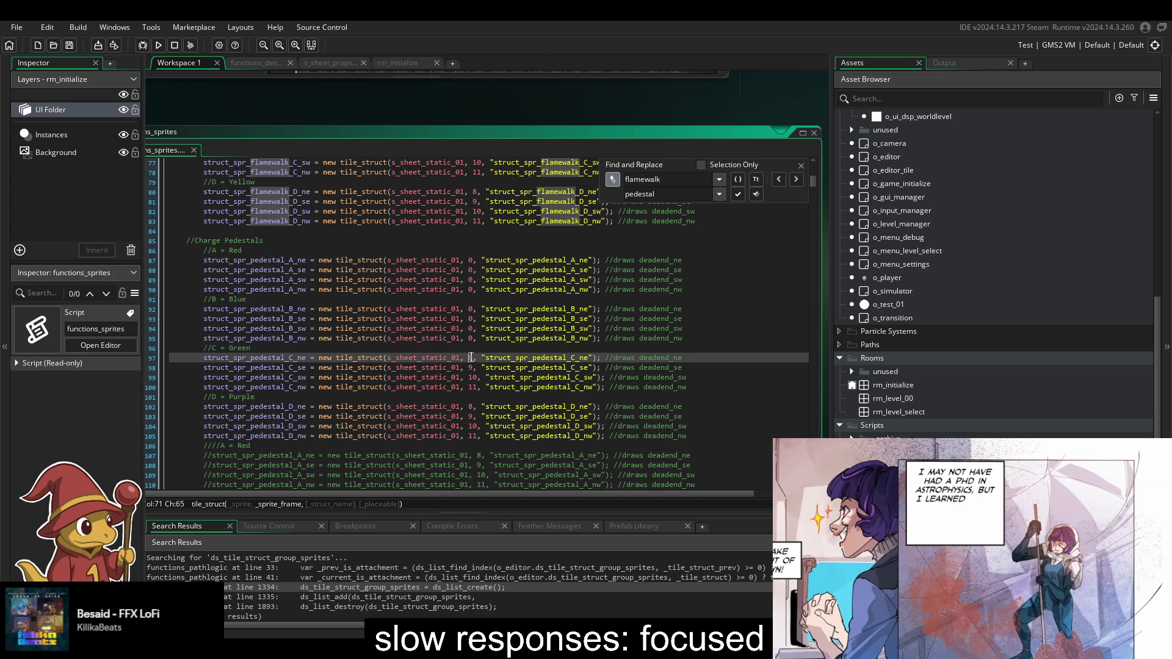
pyautogui.write('0')
pyautogui.doubleClick(474, 367)
pyautogui.write('0')
pyautogui.doubleClick(474, 377)
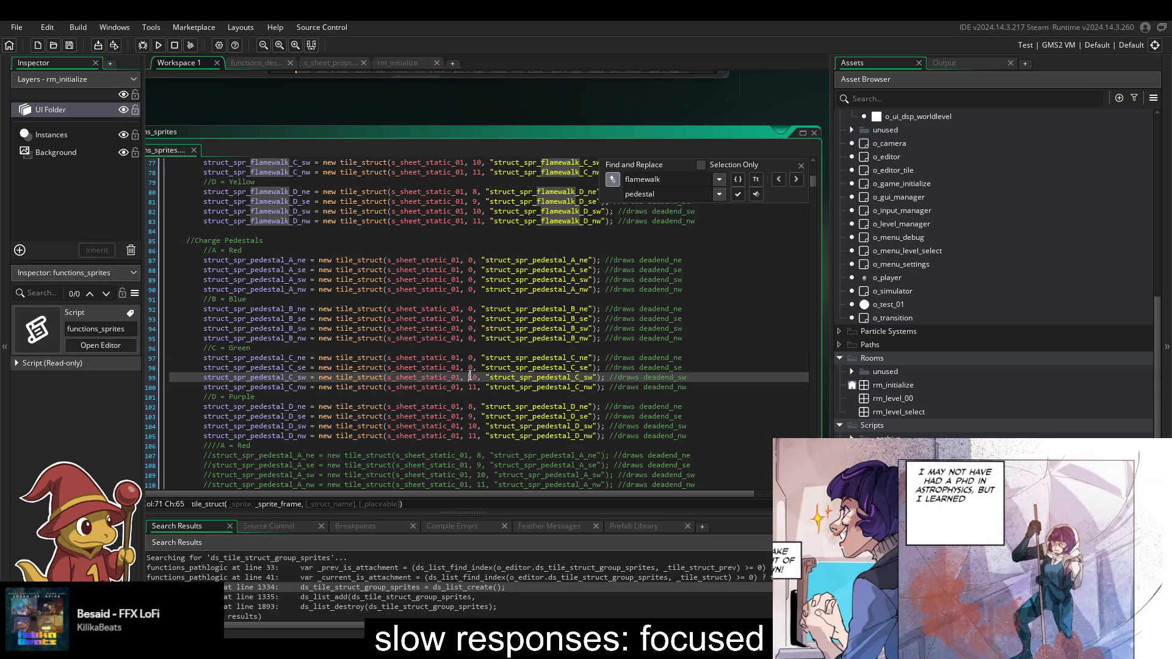
pyautogui.write('0')
pyautogui.doubleClick(473, 387)
pyautogui.write('0')
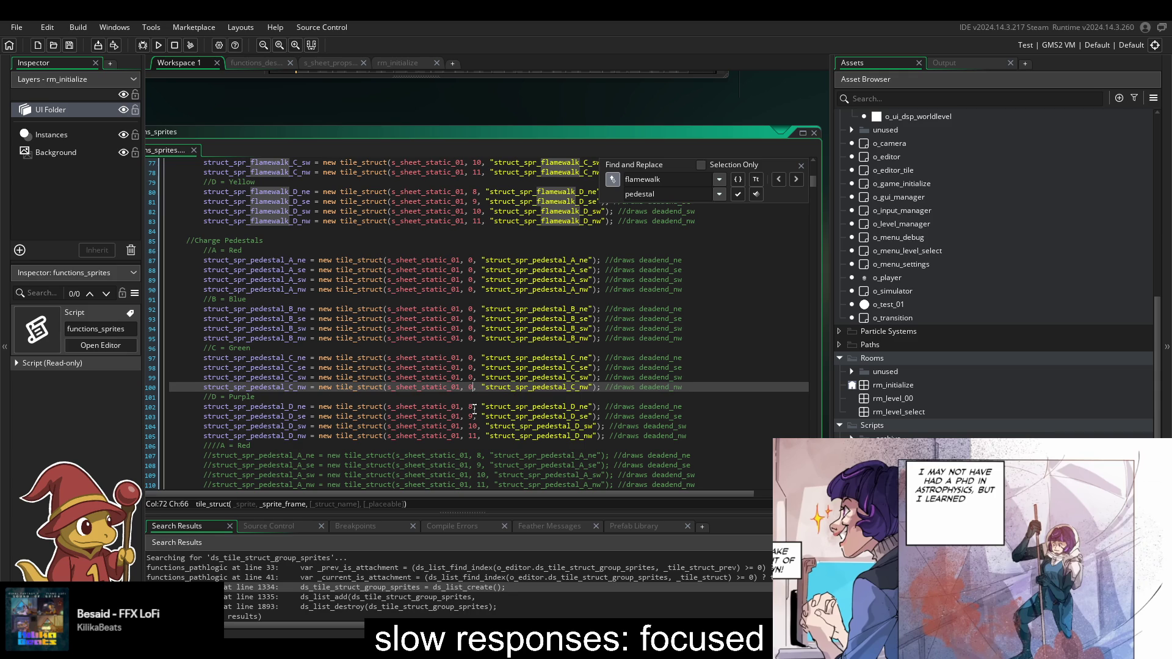
pyautogui.doubleClick(470, 407)
pyautogui.write('0')
pyautogui.click(472, 416)
pyautogui.write('0')
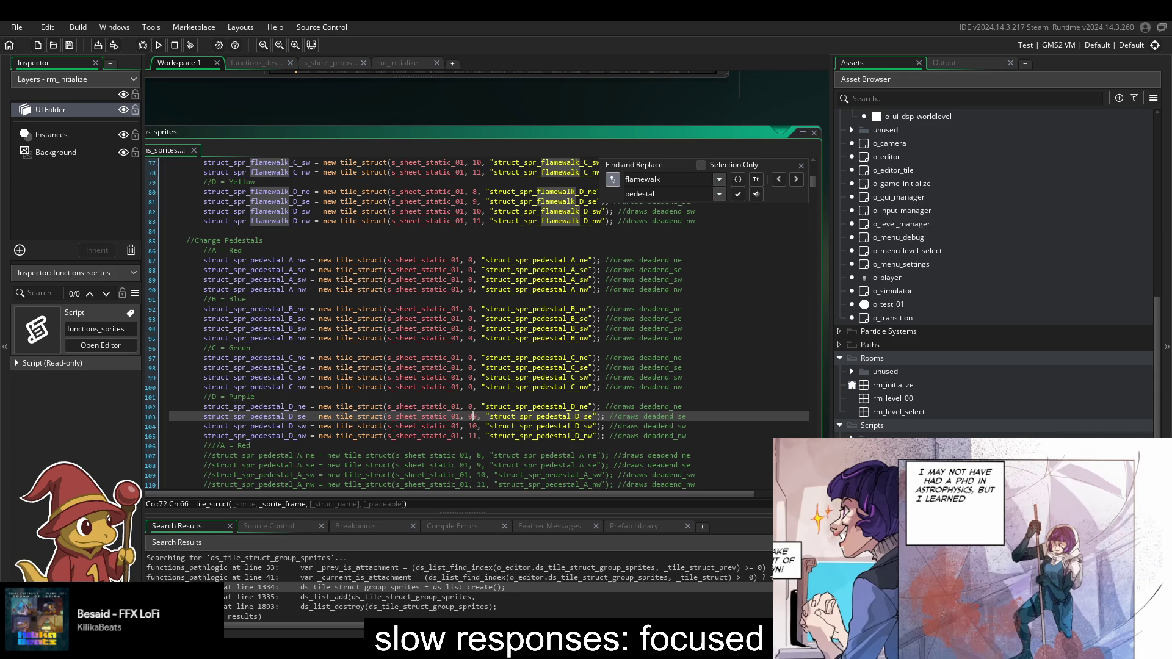
pyautogui.press('Delete')
pyautogui.press('Down')
pyautogui.press('BackSpace')
pyautogui.press('Down')
pyautogui.press('BackSpace')
pyautogui.press('Delete')
pyautogui.write('0')
pyautogui.hotkey('ctrl', 's')
pyautogui.click(160, 45)
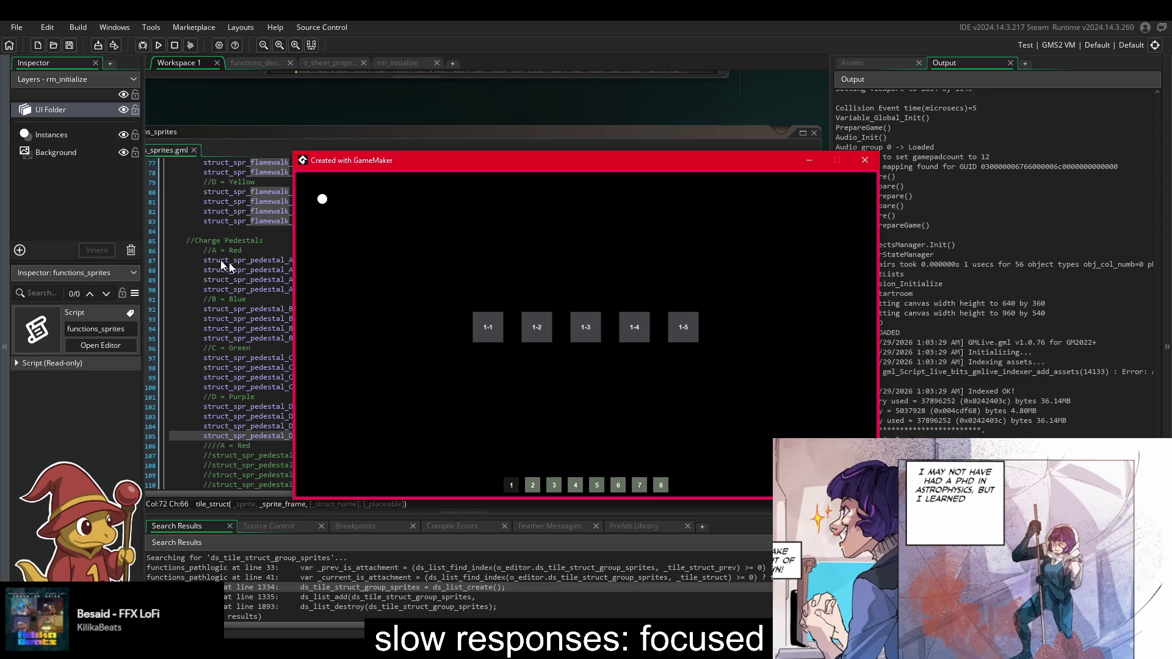
# - Load level 1-2, bring up the in-game editor with F1 and place charge pedestal tiles on the board
pyautogui.click(526, 322)
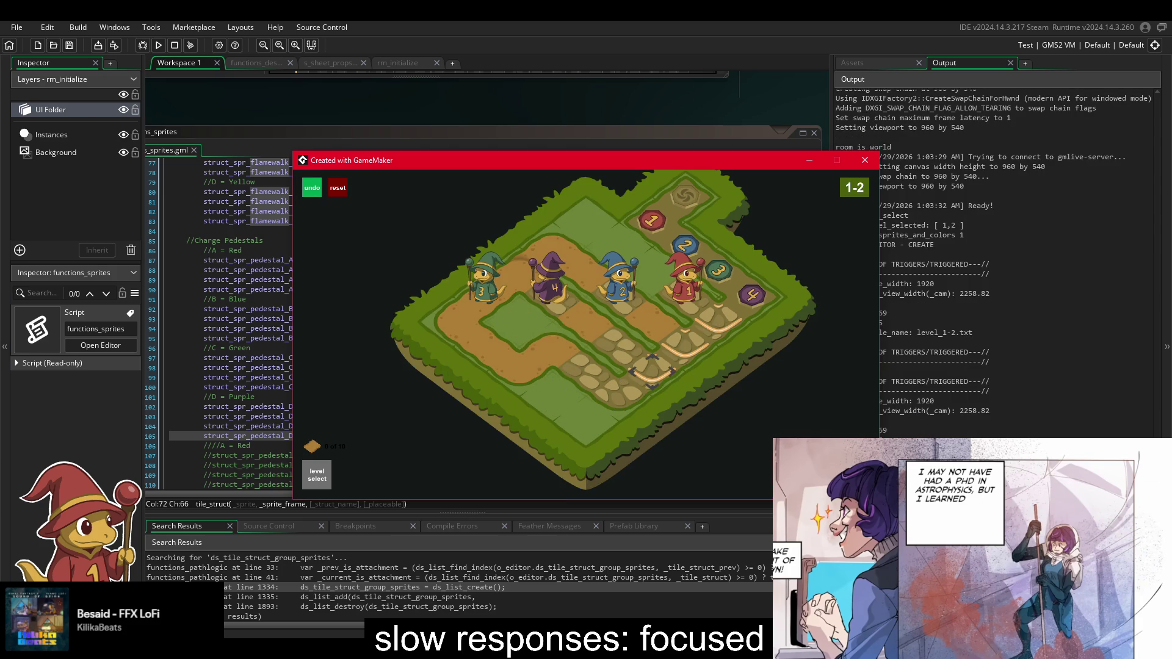
pyautogui.press('F1')
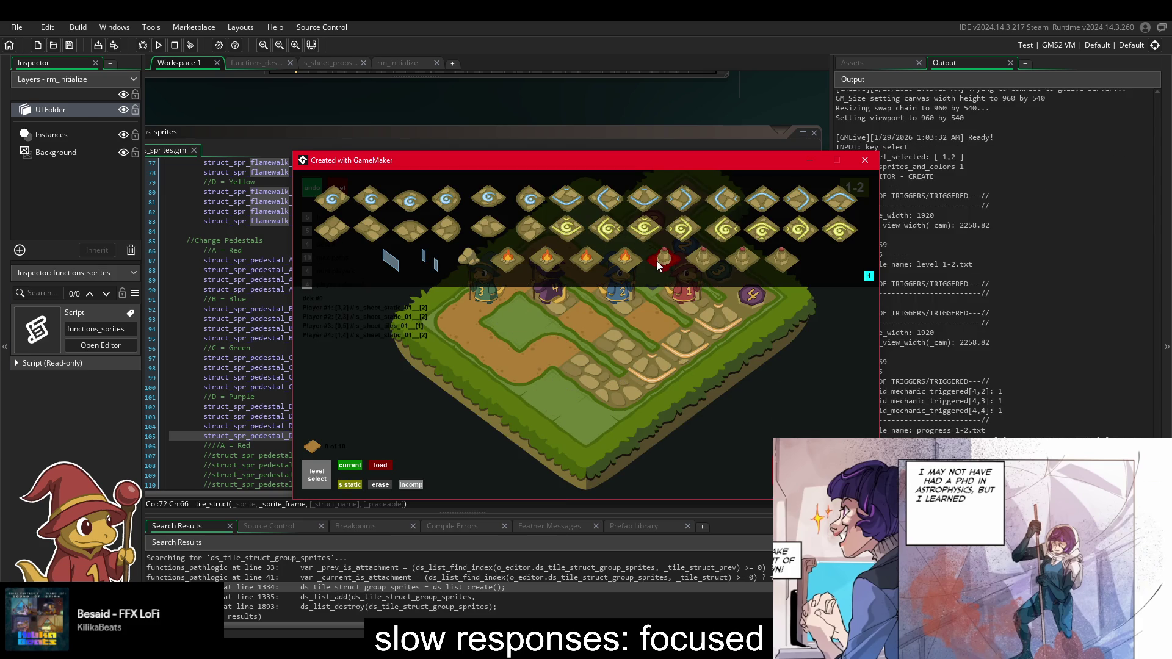
pyautogui.click(656, 261)
pyautogui.click(581, 419)
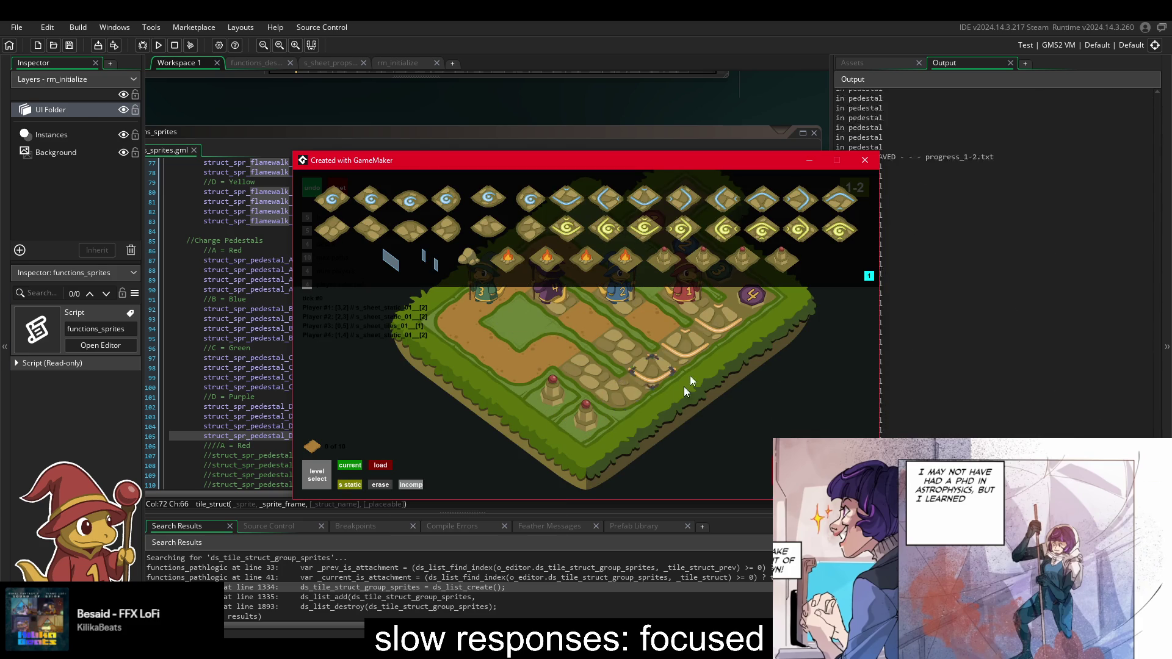
pyautogui.click(653, 374)
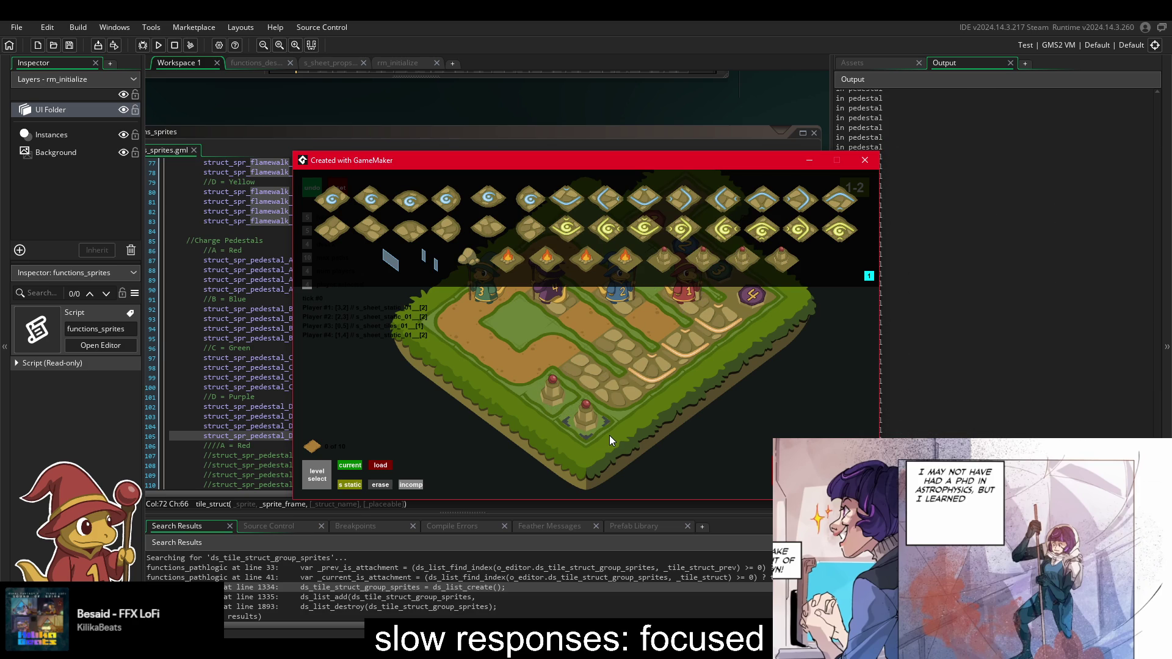
# - Close the game and comment out the pedestal ds_map_add edge pairings on lines 490–505
pyautogui.click(864, 160)
pyautogui.scroll(-2, 598, 365)
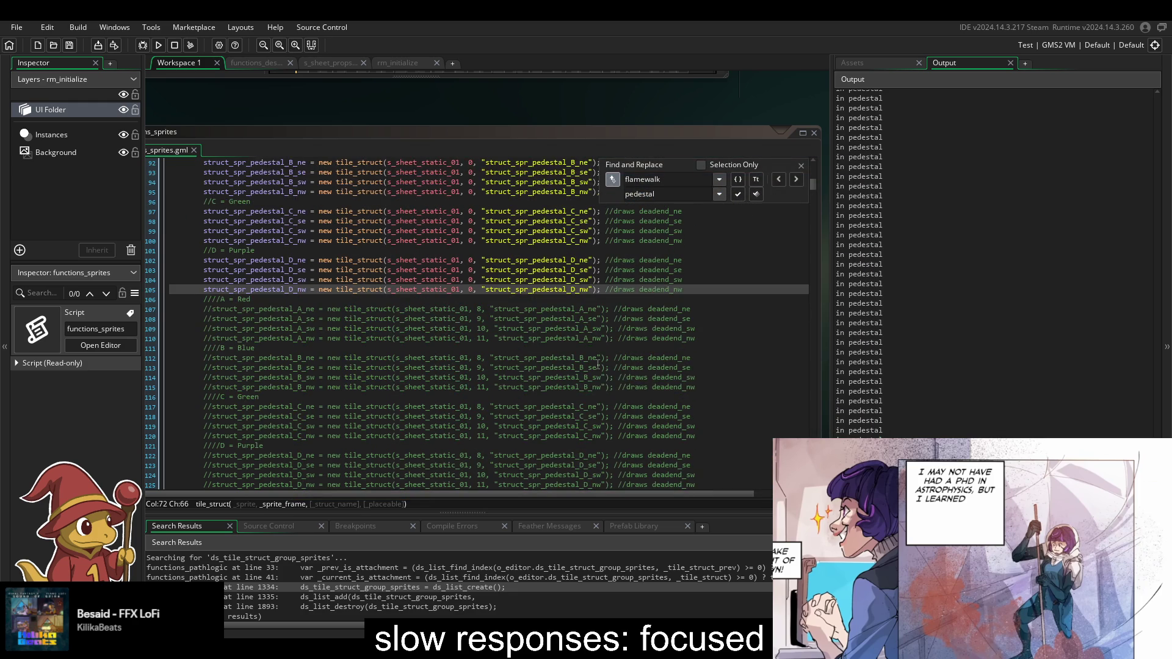
pyautogui.scroll(-7, 597, 365)
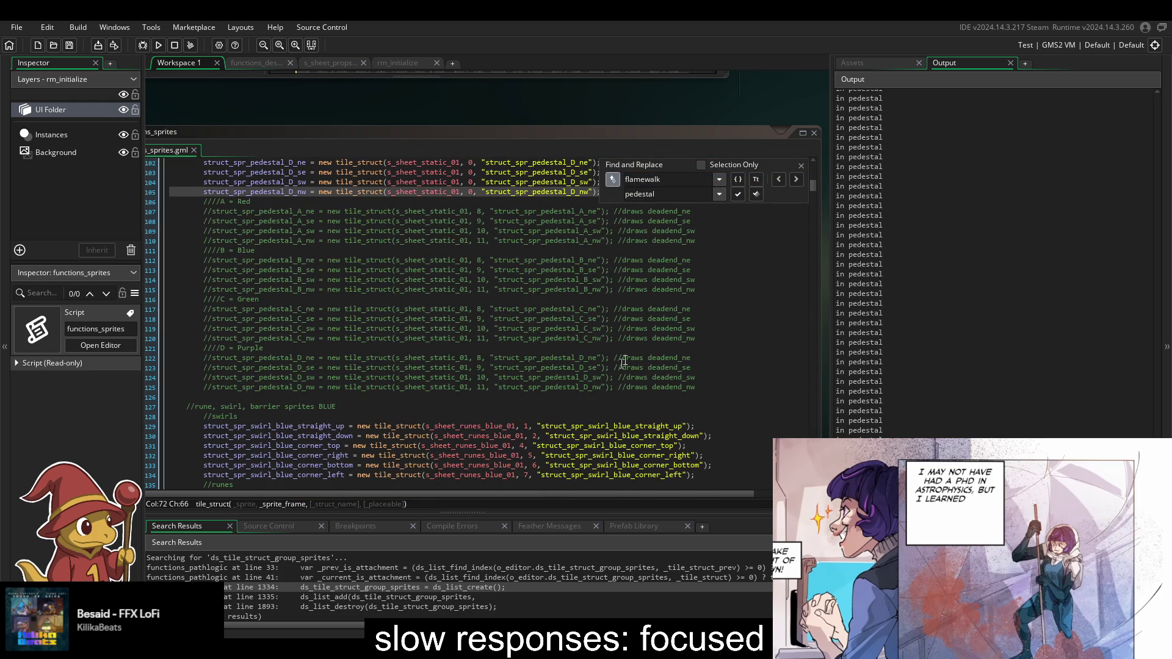
pyautogui.click(801, 166)
pyautogui.scroll(-20, 779, 356)
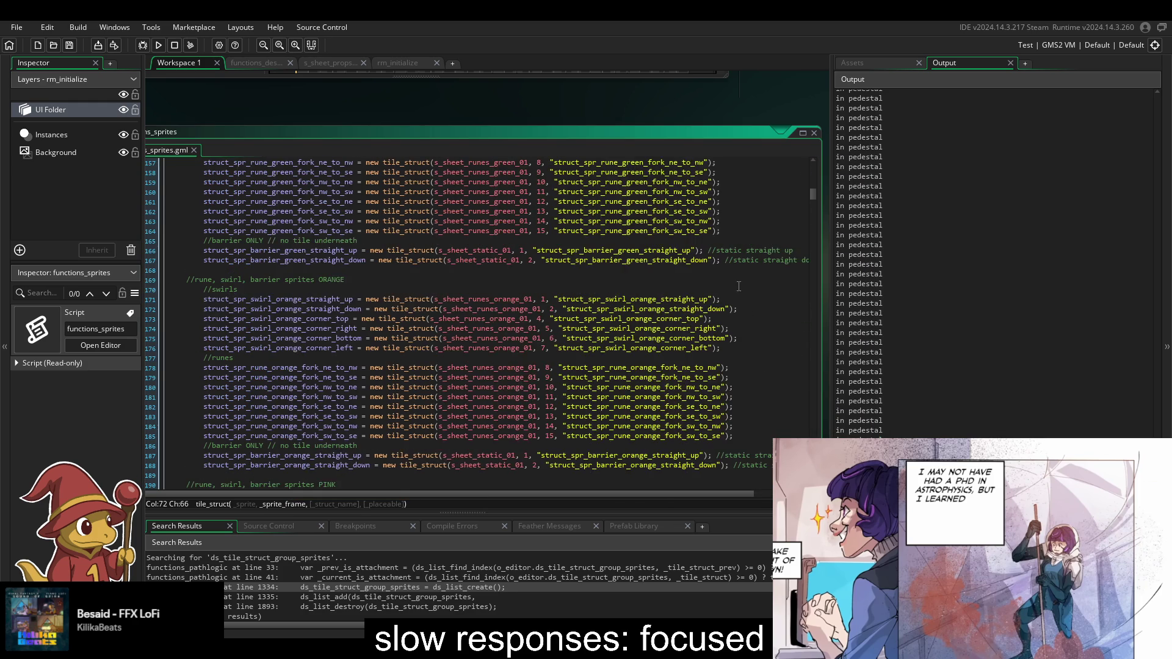
pyautogui.moveTo(811, 198)
pyautogui.mouseDown()
pyautogui.moveTo(822, 419)
pyautogui.moveTo(817, 408)
pyautogui.mouseUp()
pyautogui.scroll(10, 740, 366)
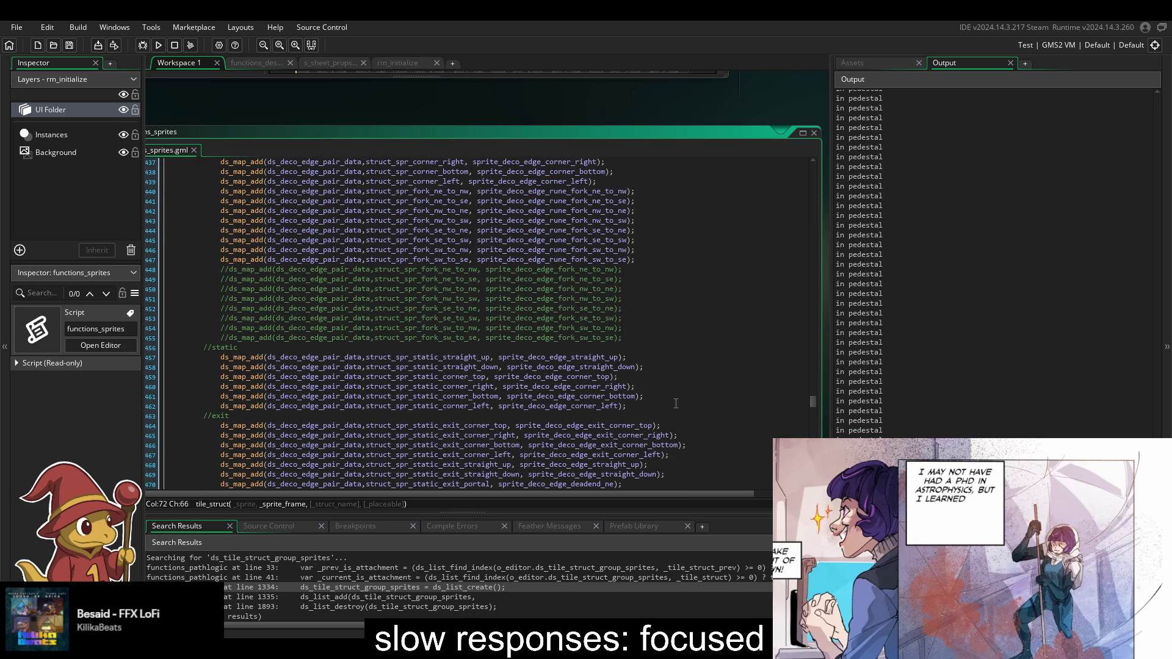
pyautogui.scroll(-6, 675, 428)
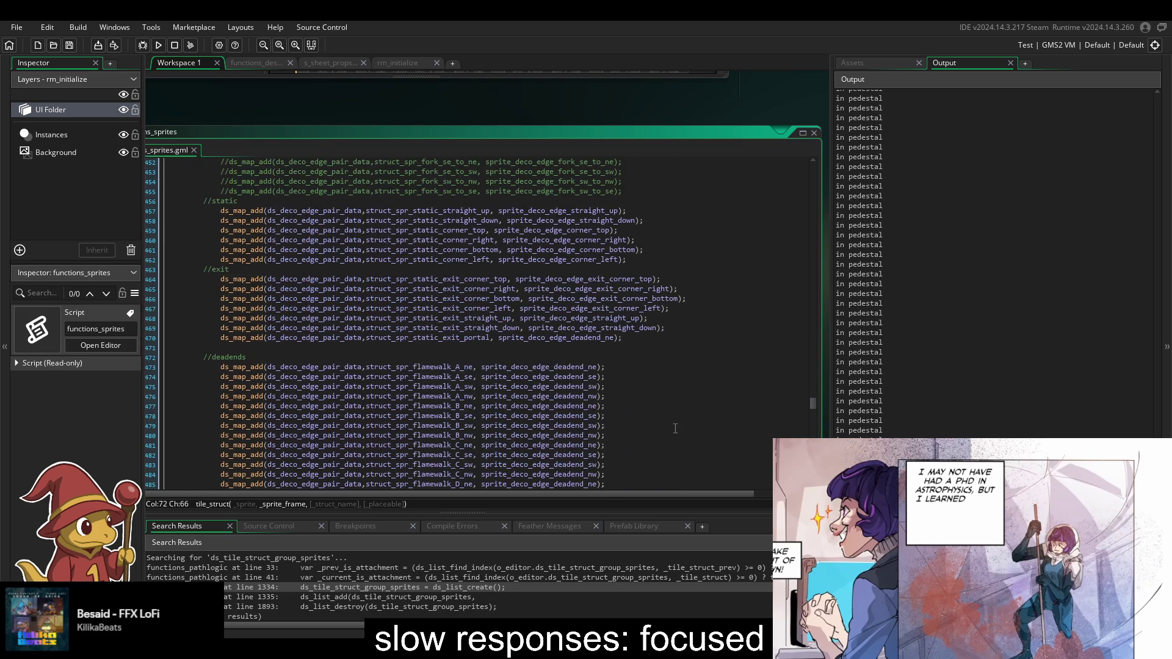
pyautogui.scroll(-7, 675, 428)
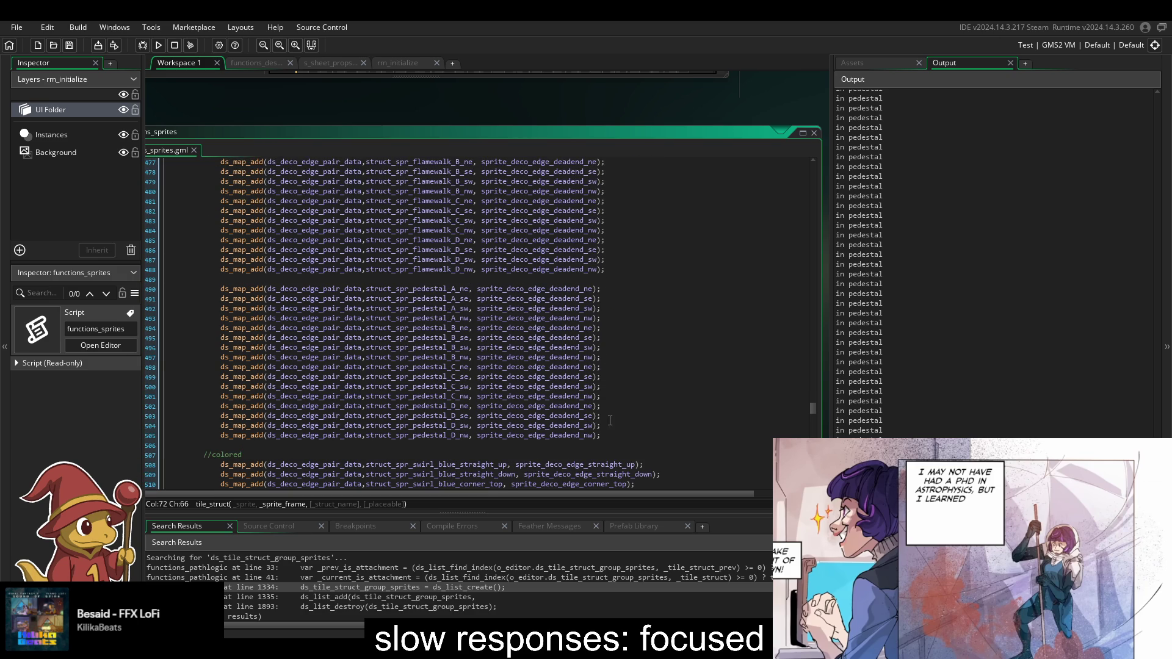
pyautogui.moveTo(609, 438)
pyautogui.mouseDown()
pyautogui.moveTo(632, 304)
pyautogui.moveTo(607, 288)
pyautogui.mouseUp()
pyautogui.hotkey('ctrl', 'k')
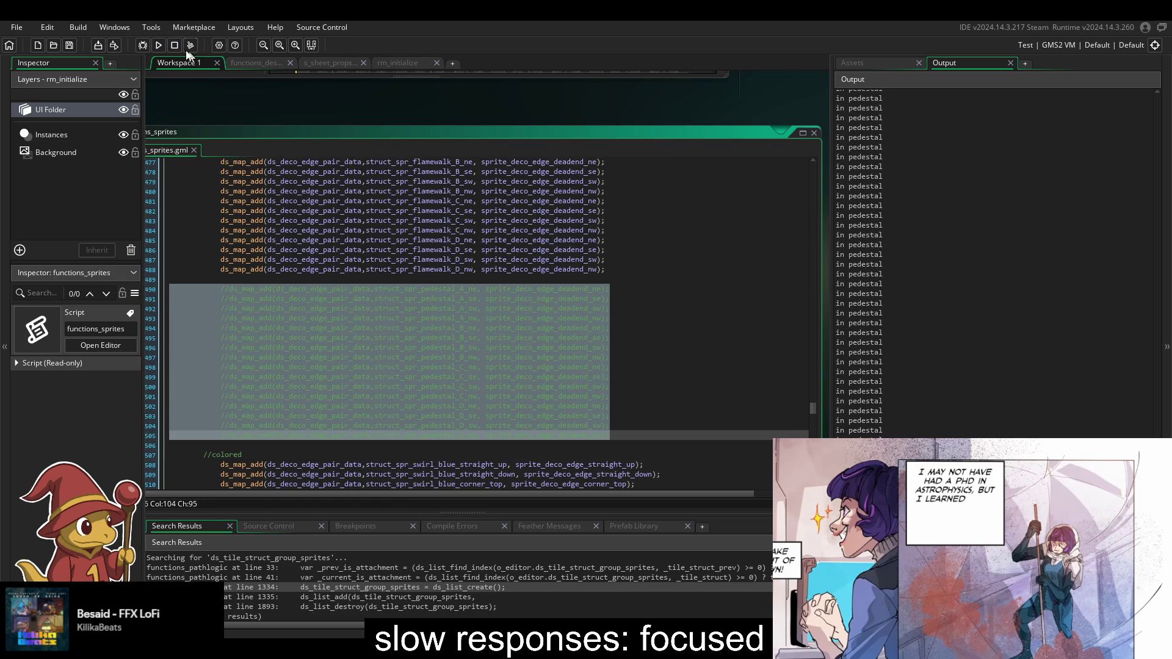
# - Rebuild the game, load level 1-4 and place a diagonal row of blue, orange, green and purple pedestals
pyautogui.click(168, 42)
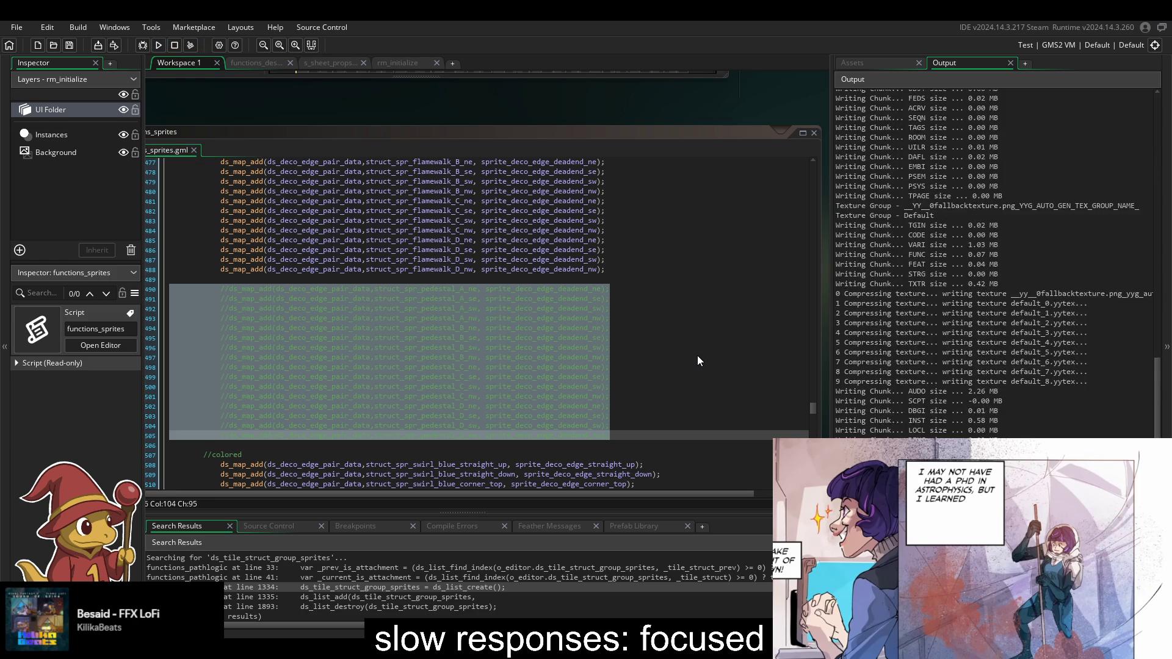
pyautogui.click(639, 329)
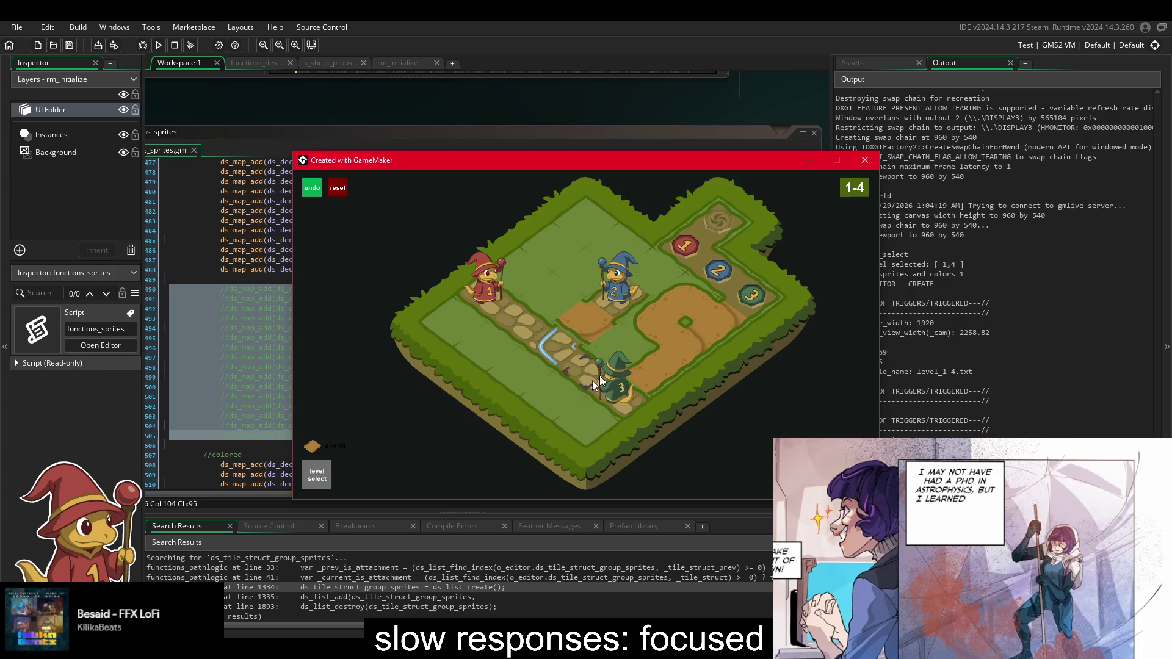
pyautogui.moveTo(620, 235)
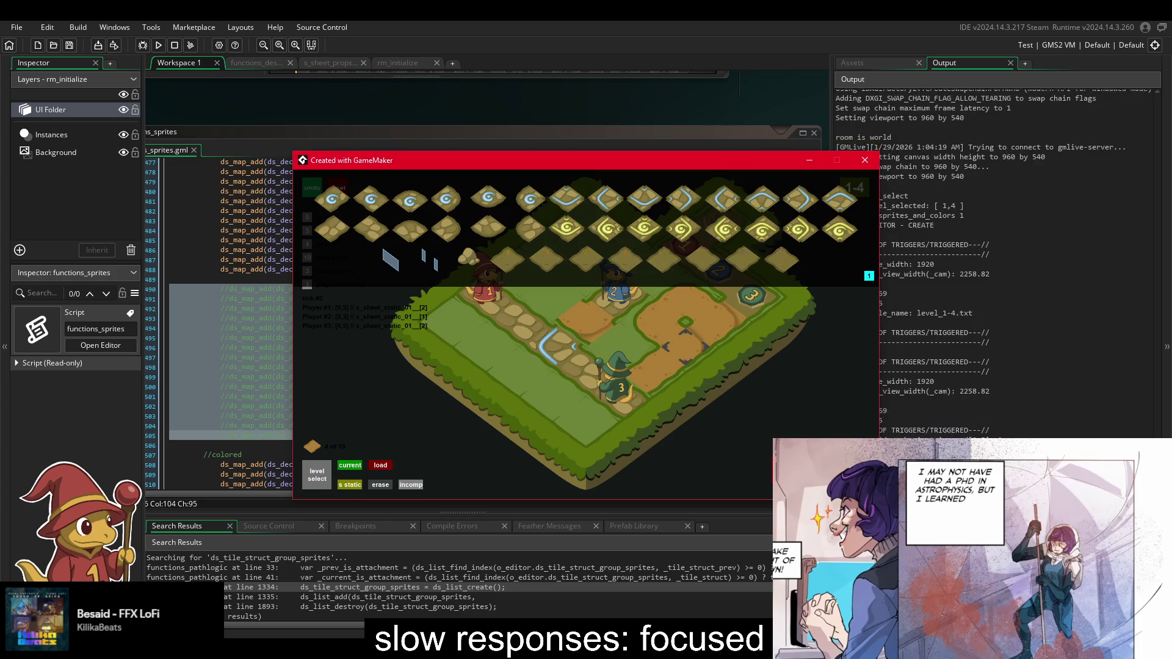
pyautogui.moveTo(495, 333); pyautogui.dragTo(592, 423)
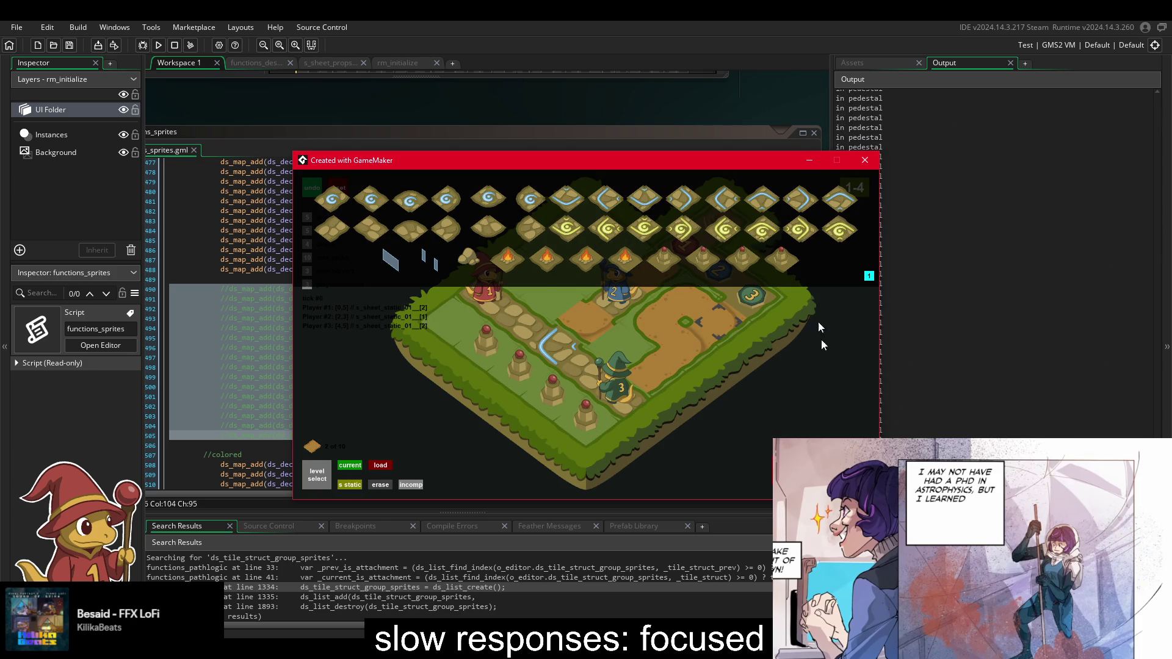
pyautogui.press('Tab')
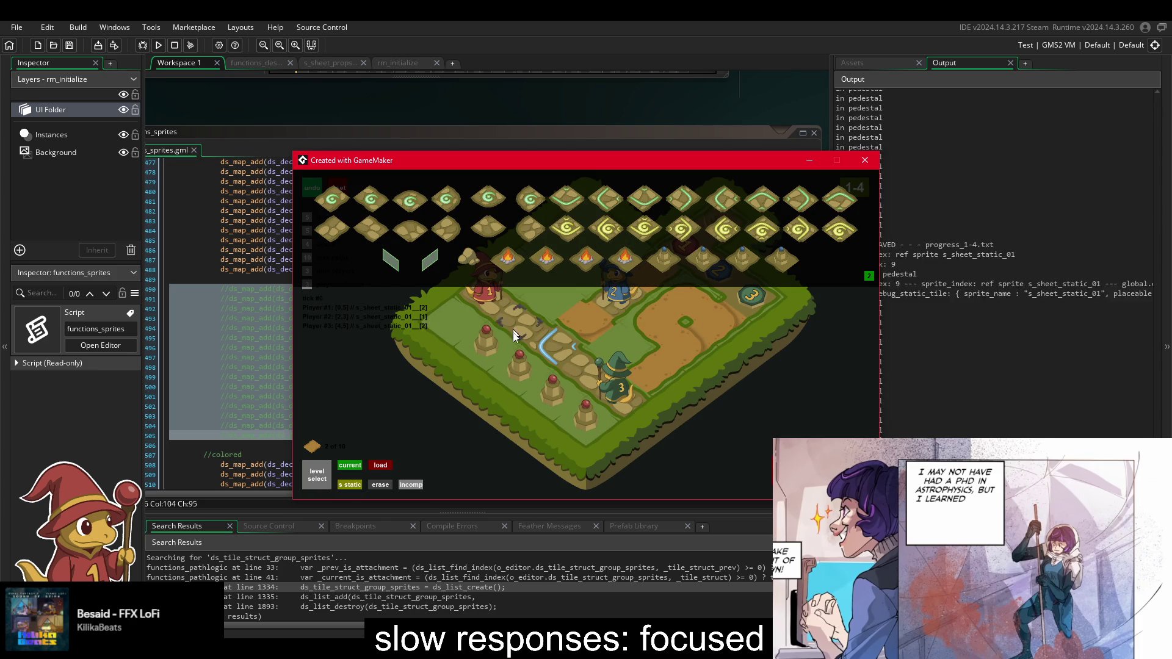
pyautogui.press('Tab')
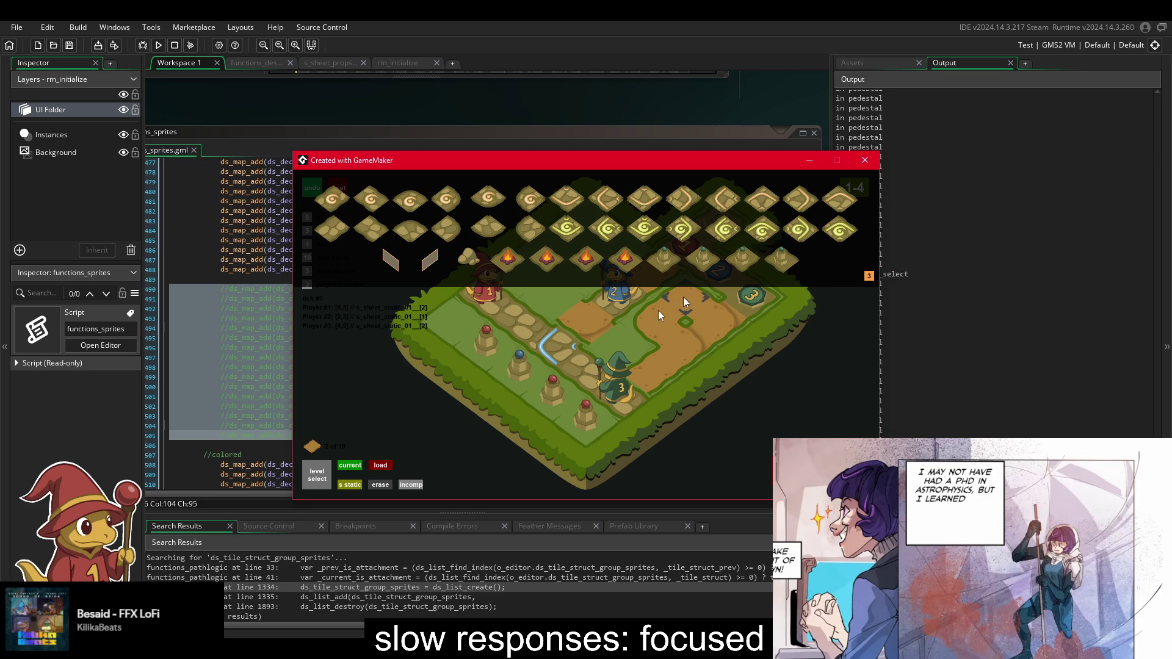
pyautogui.click(568, 381)
pyautogui.press('Tab')
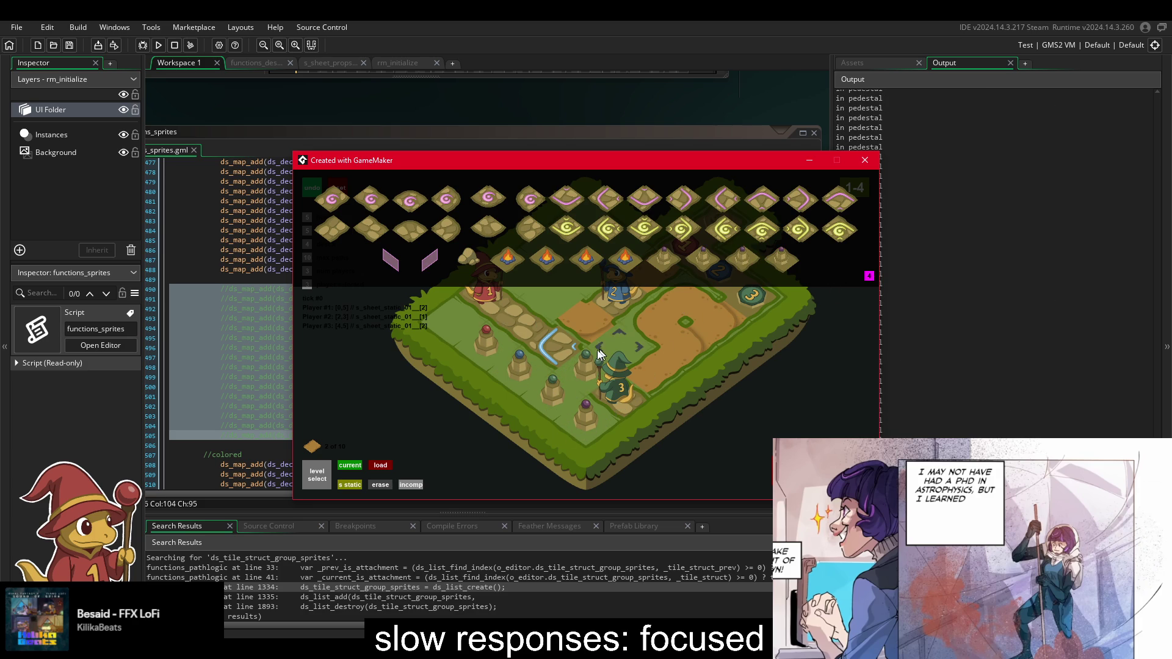
pyautogui.click(349, 236)
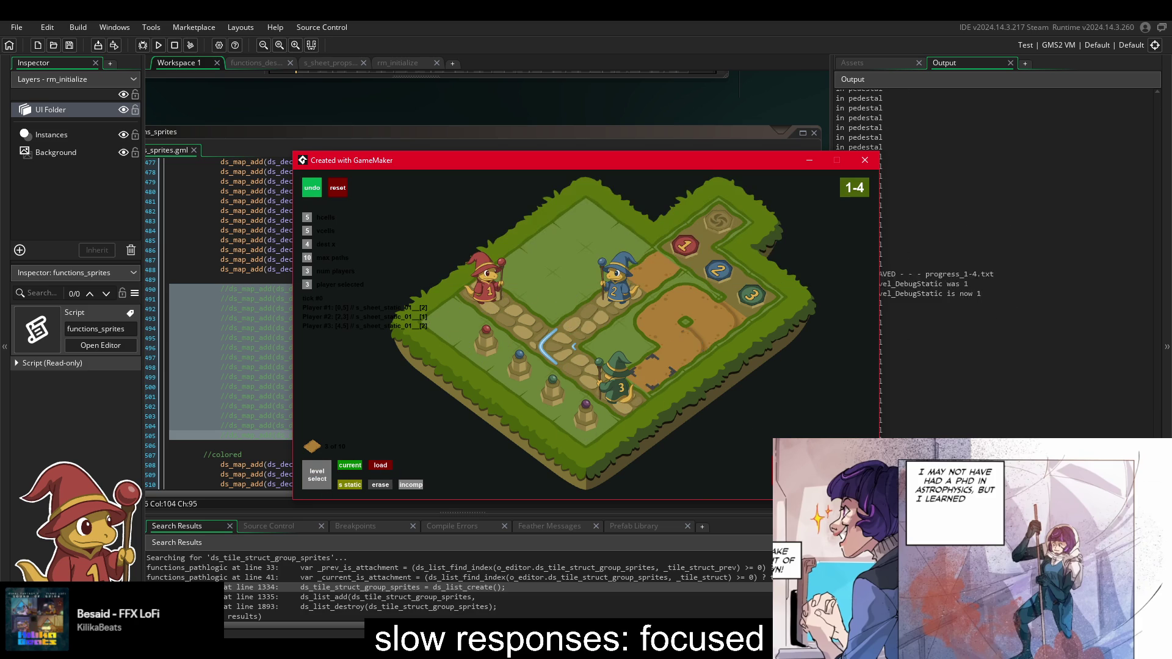
pyautogui.rightClick(649, 383)
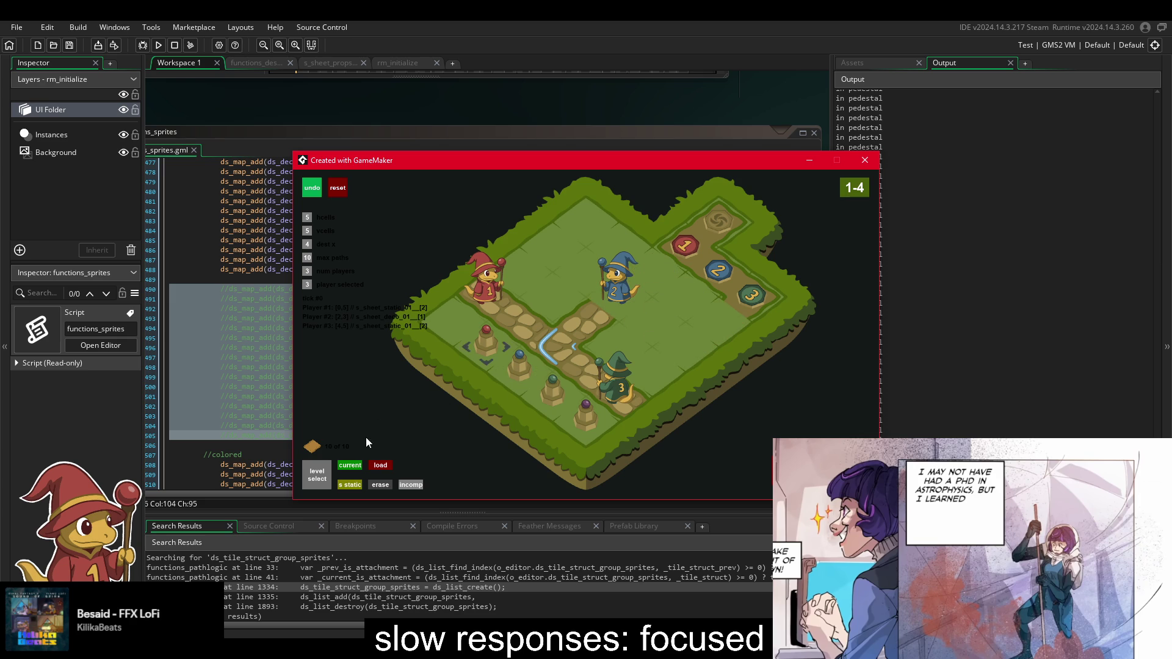
# - Test levels 1-1, 1-3, 1-4 and 1-2 through the level-select screen
pyautogui.click(316, 480)
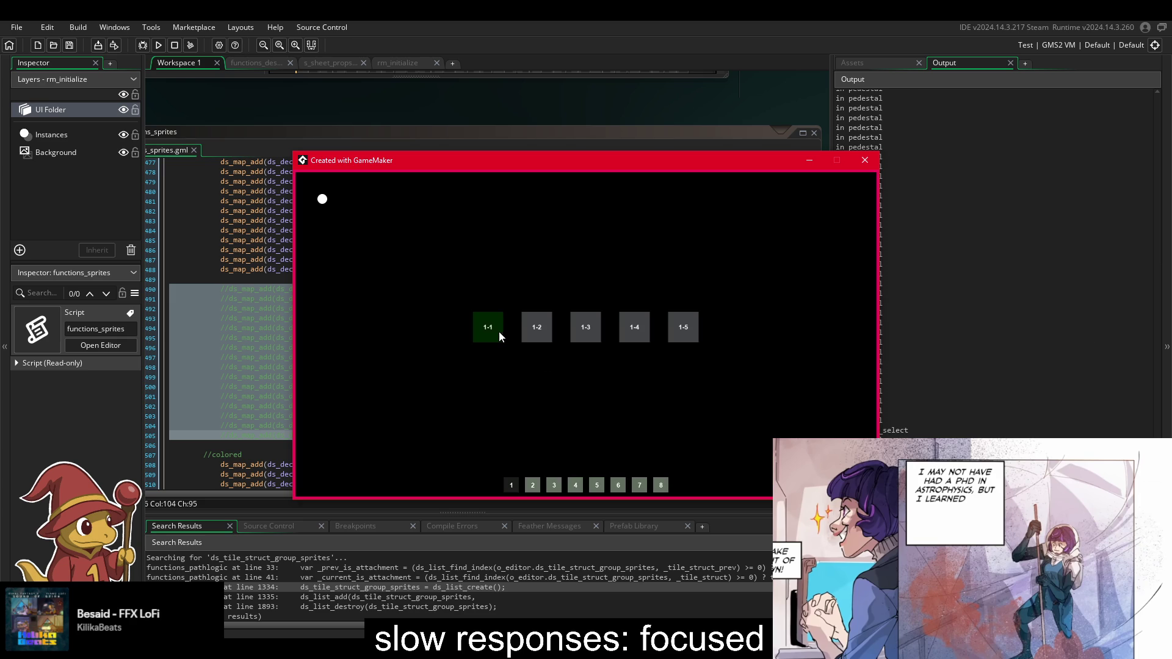
pyautogui.click(499, 331)
pyautogui.click(317, 475)
pyautogui.click(580, 325)
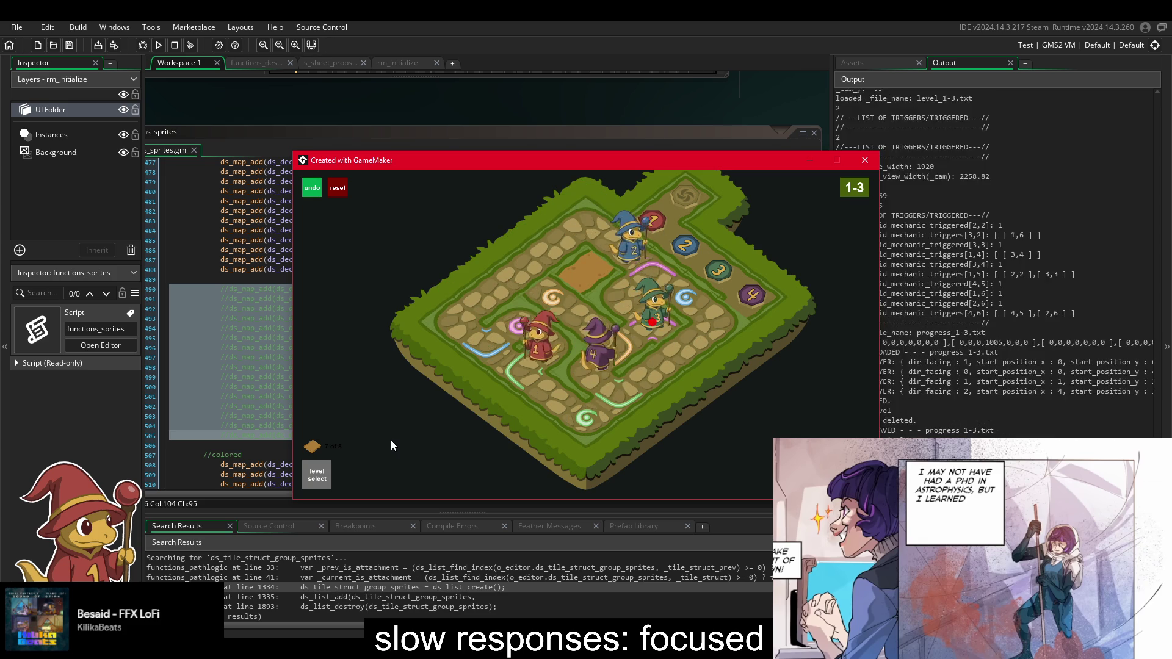
pyautogui.click(316, 475)
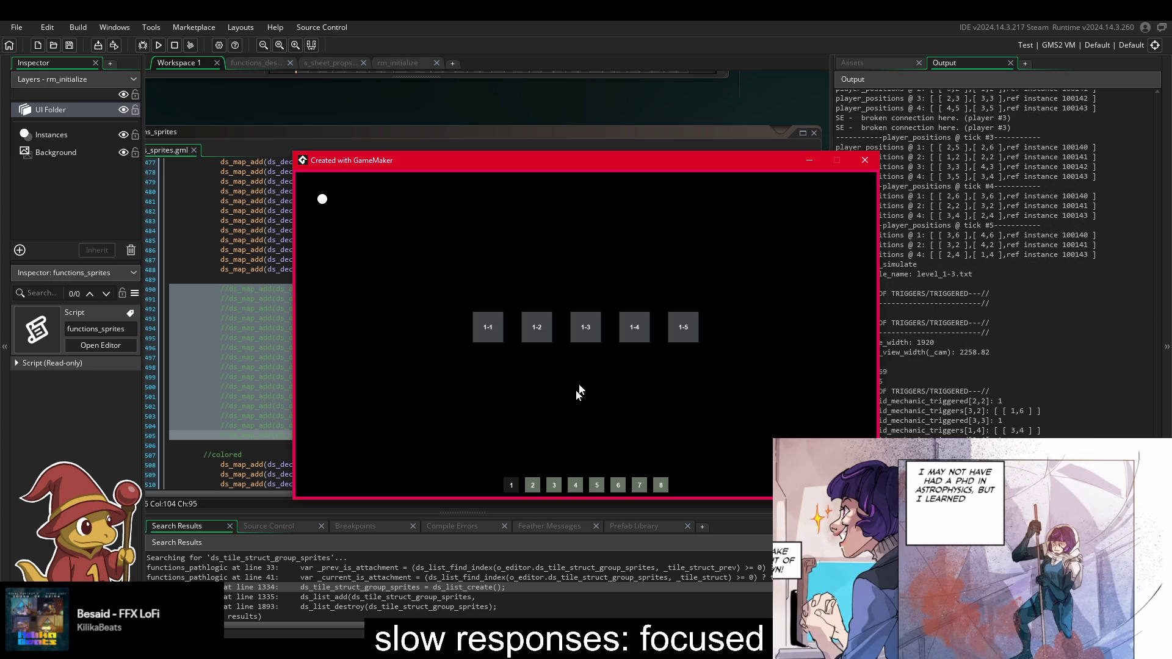
pyautogui.click(584, 330)
pyautogui.click(316, 475)
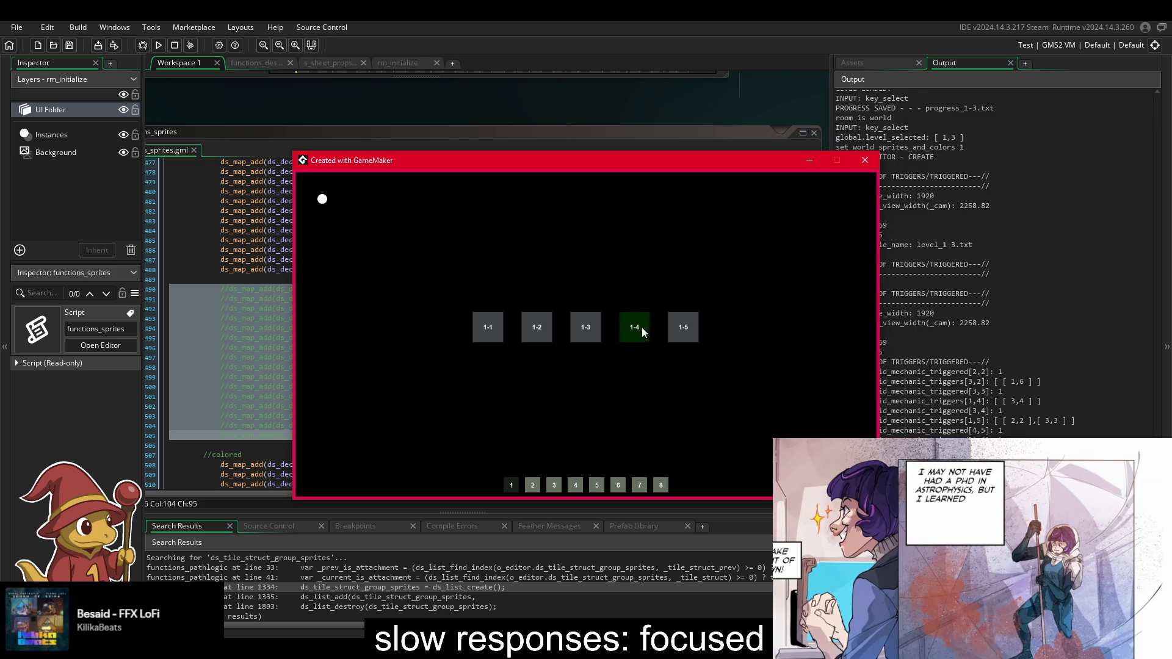
pyautogui.click(638, 328)
pyautogui.click(316, 476)
pyautogui.click(523, 328)
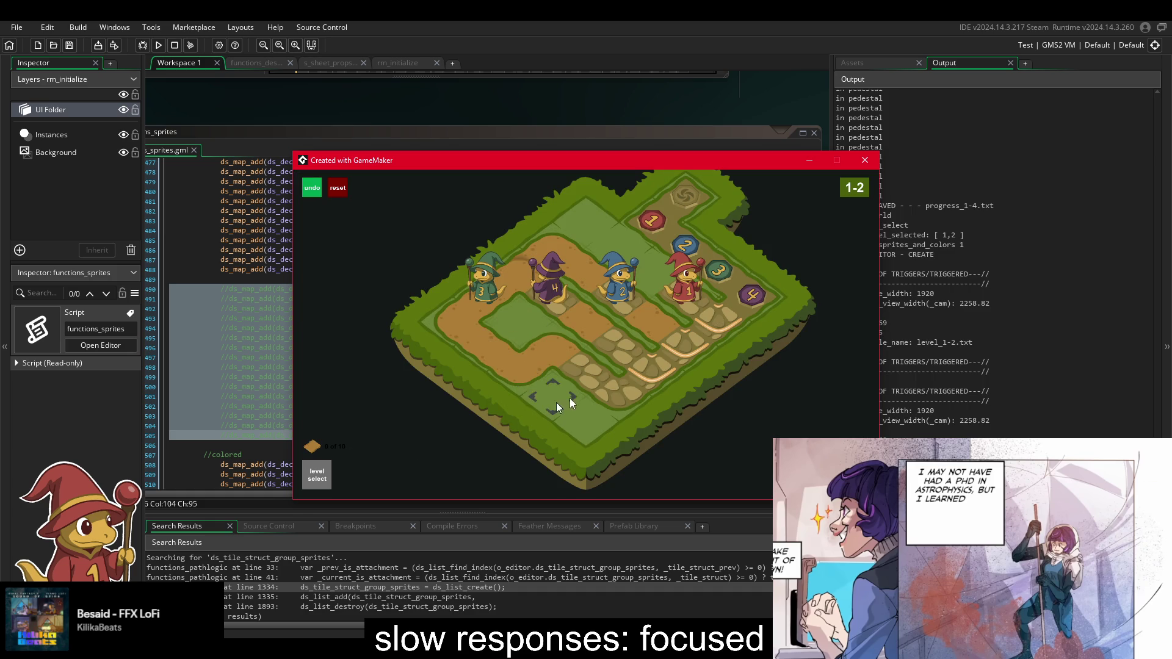
# - Load level 1-5, abort the pedestal variable code error and relaunch a fresh build
pyautogui.click(329, 481)
pyautogui.click(687, 327)
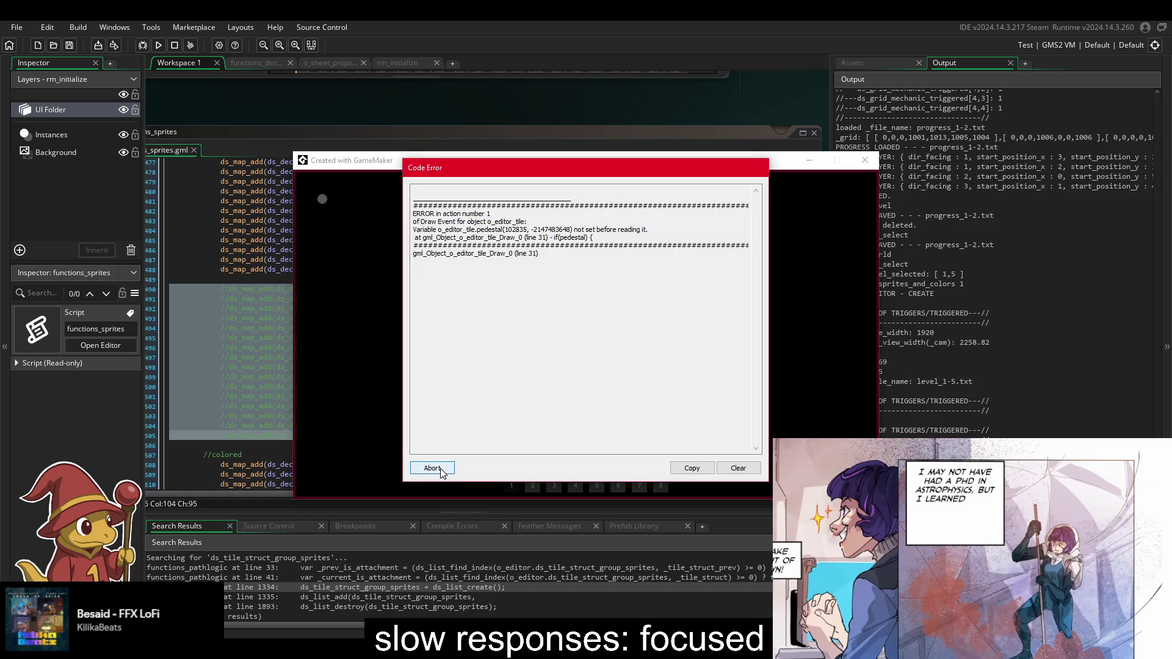
pyautogui.click(432, 468)
pyautogui.click(159, 45)
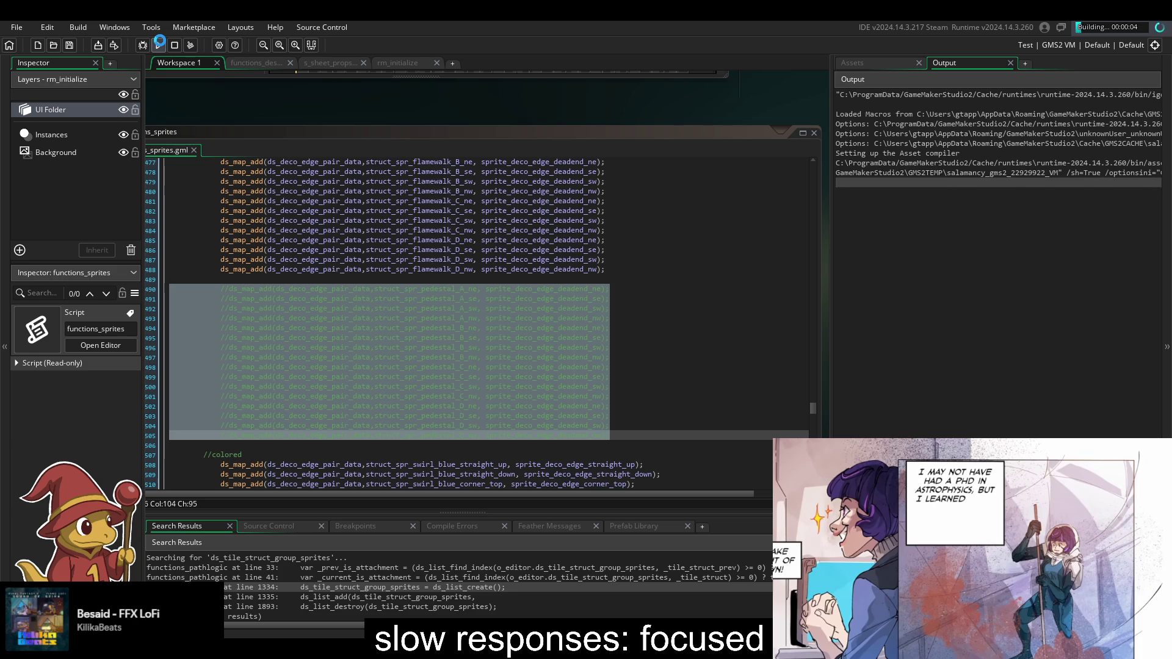